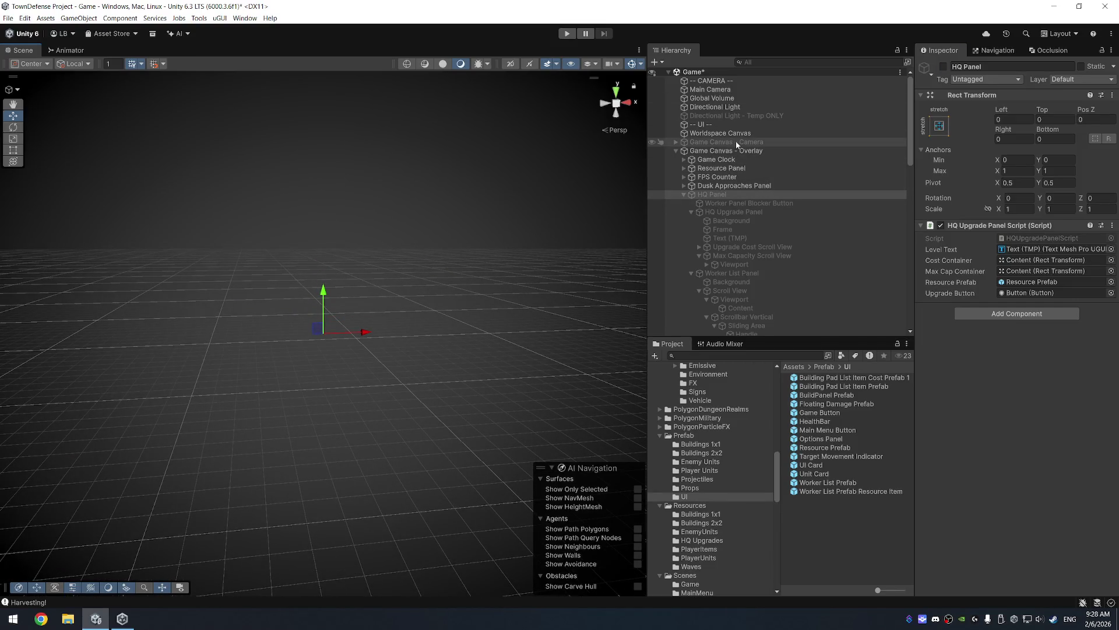
Step: Expand Game Canvas - Camera down through Scroll View, Viewport and Content to reveal the unit cards
{"action": "left_click", "coordinate": [720, 151]}
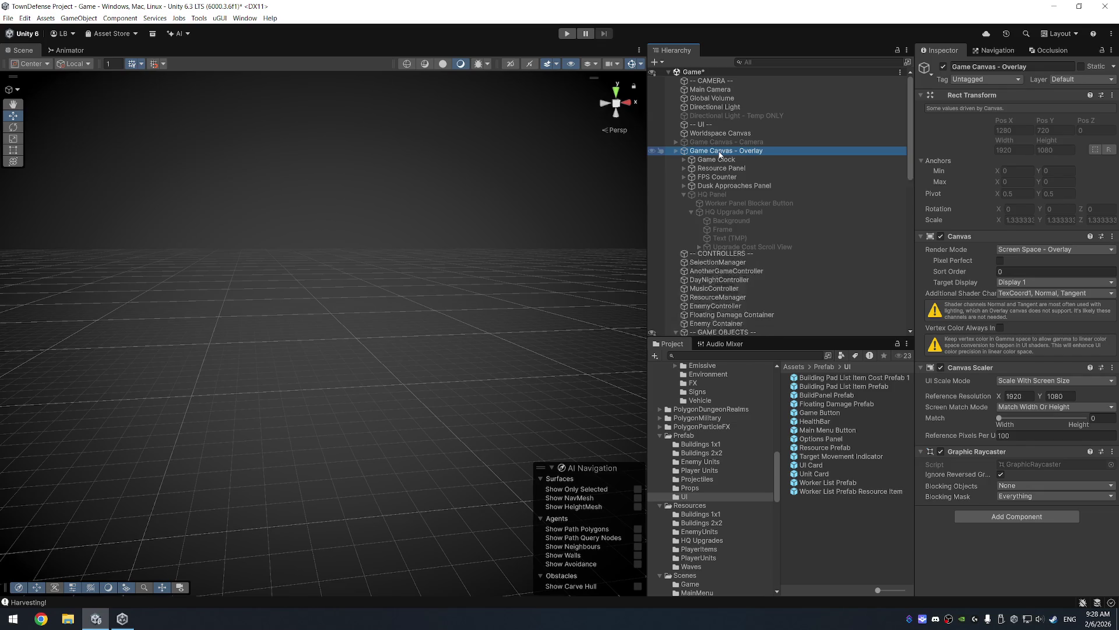
{"action": "left_click", "coordinate": [676, 150]}
{"action": "left_click", "coordinate": [714, 142]}
{"action": "left_click", "coordinate": [927, 79]}
{"action": "mouse_move", "coordinate": [540, 179]}
{"action": "left_mouse_down"}
{"action": "mouse_move", "coordinate": [481, 207]}
{"action": "mouse_move", "coordinate": [496, 300]}
{"action": "mouse_move", "coordinate": [324, 197]}
{"action": "left_mouse_up"}
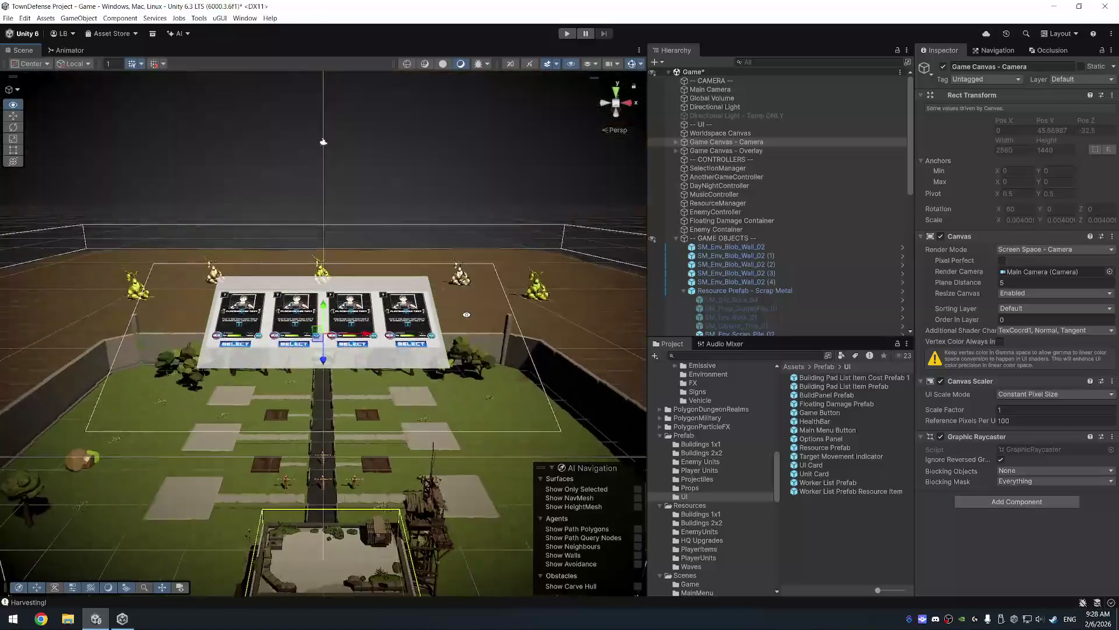
{"action": "scroll", "coordinate": [474, 432], "scroll_direction": "up", "scroll_amount": 5}
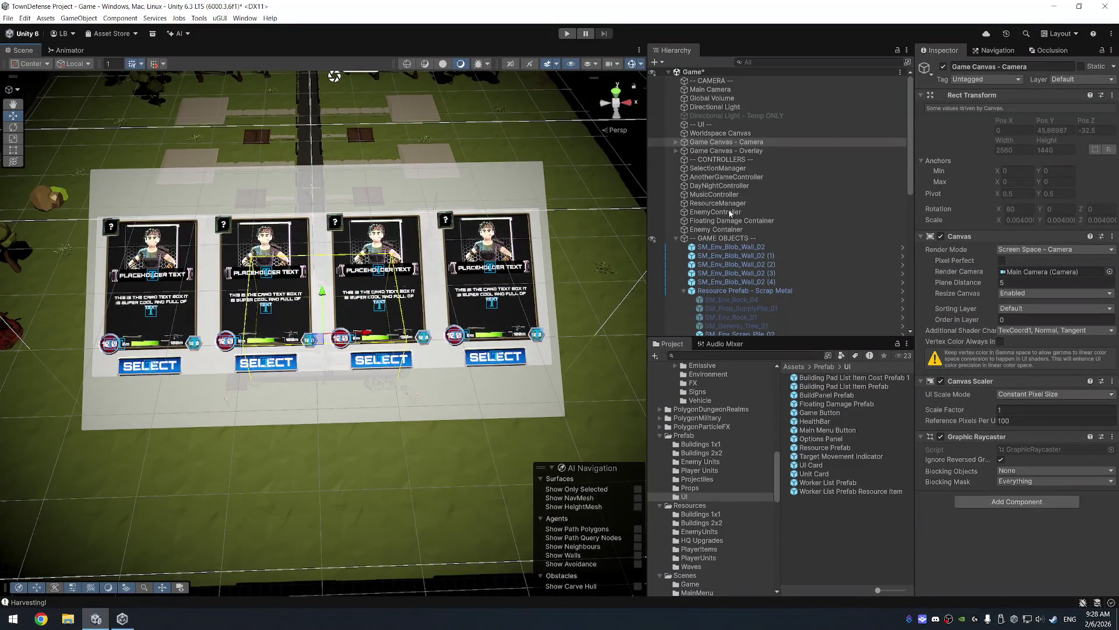
{"action": "left_click", "coordinate": [771, 142]}
{"action": "key", "text": "Right"}
{"action": "key", "text": "Down"}
{"action": "key", "text": "Right"}
{"action": "key", "text": "Down"}
{"action": "key", "text": "Right"}
{"action": "key", "text": "Down"}
{"action": "key", "text": "alt+Right"}
Step: Delete Unit Card through Unit Card (3) and save the Game scene
{"action": "left_click", "coordinate": [767, 186]}
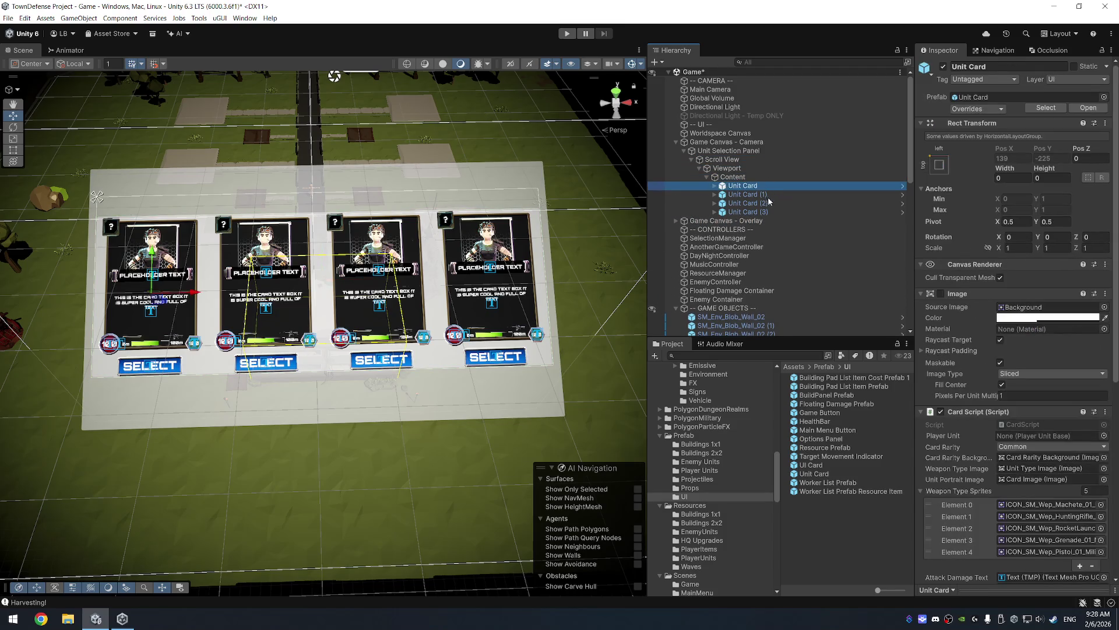
{"action": "left_click", "coordinate": [773, 212], "text": "shift"}
{"action": "key", "text": "Delete"}
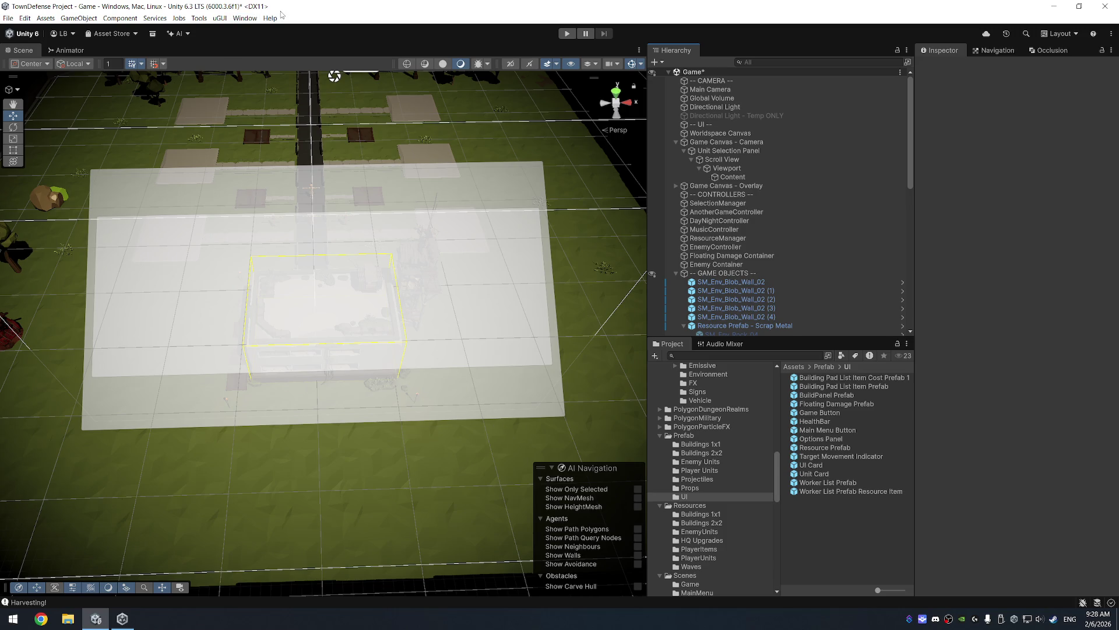
{"action": "key", "text": "ctrl+s"}
Step: Close the running Unity editor
{"action": "left_click", "coordinate": [96, 618]}
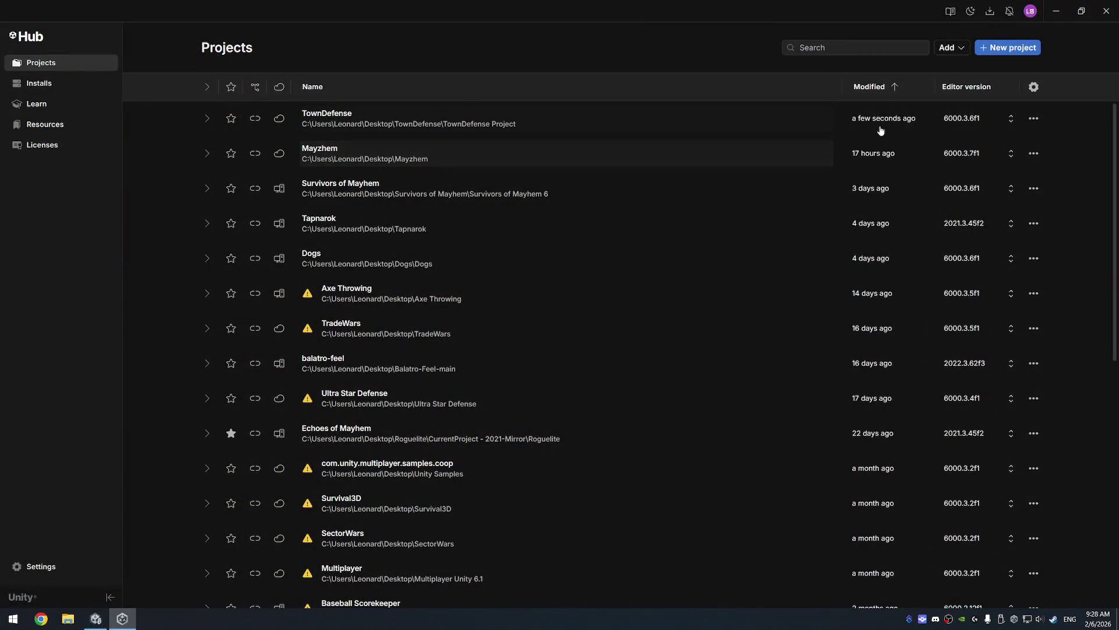
{"action": "left_click", "coordinate": [113, 614]}
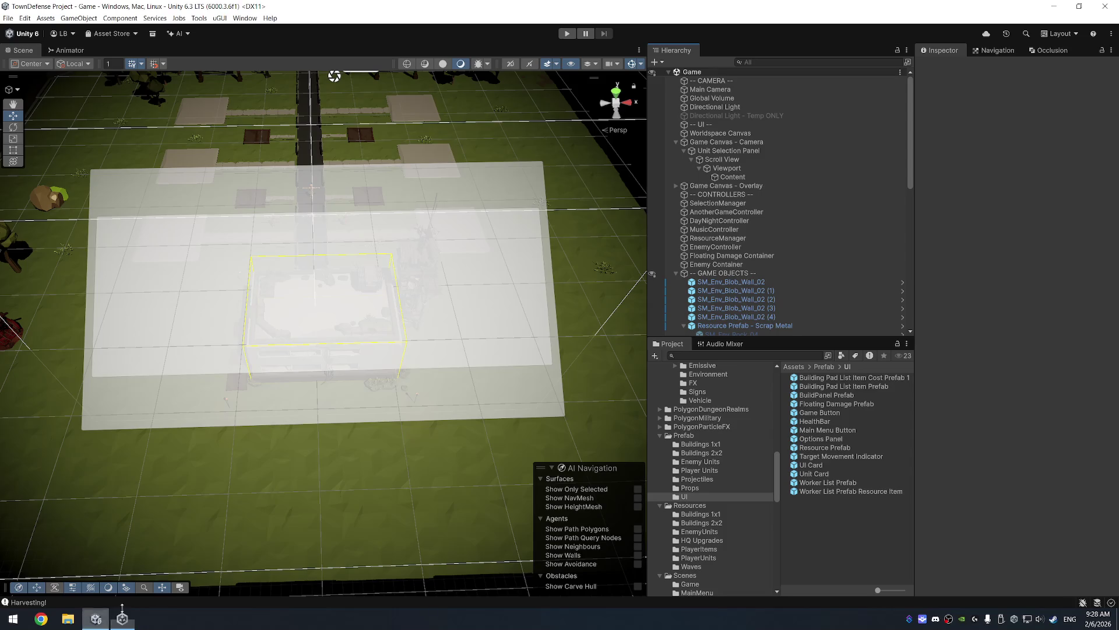
{"action": "left_click", "coordinate": [1098, 11]}
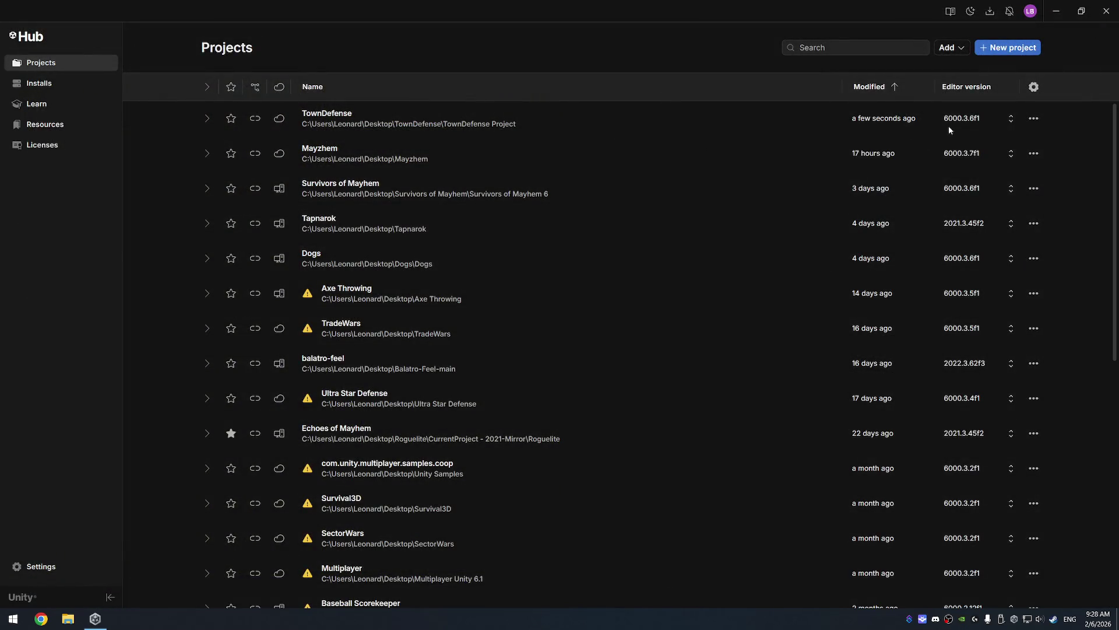
Step: Reopen TownDefense with editor version 6000.3.7f1 and confirm the version change
{"action": "left_click", "coordinate": [951, 121]}
{"action": "left_click", "coordinate": [660, 267]}
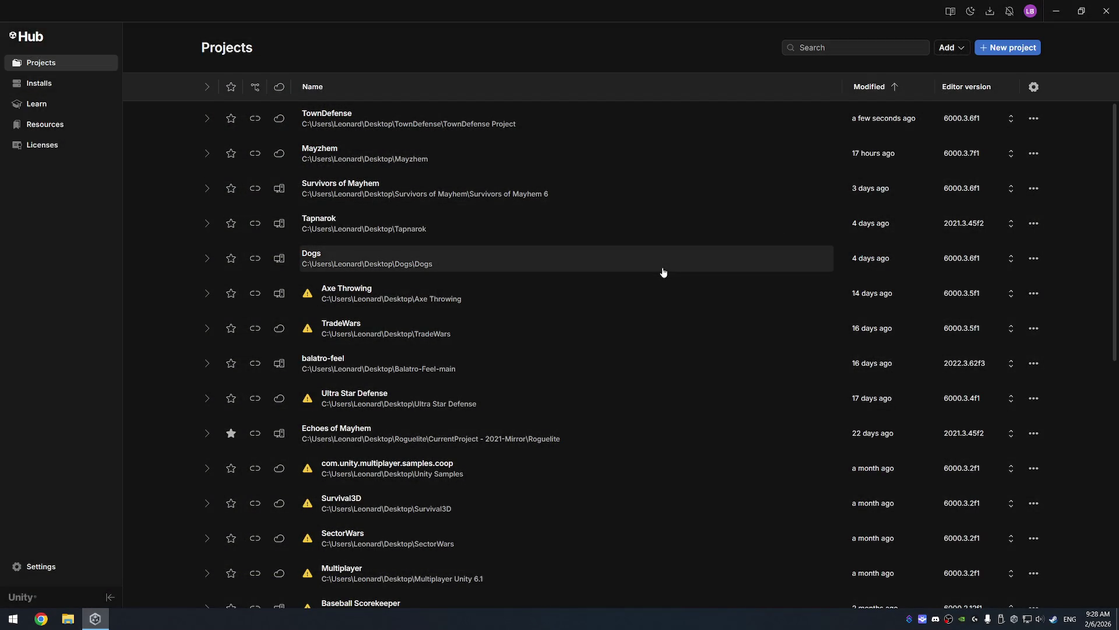
{"action": "left_click", "coordinate": [967, 117]}
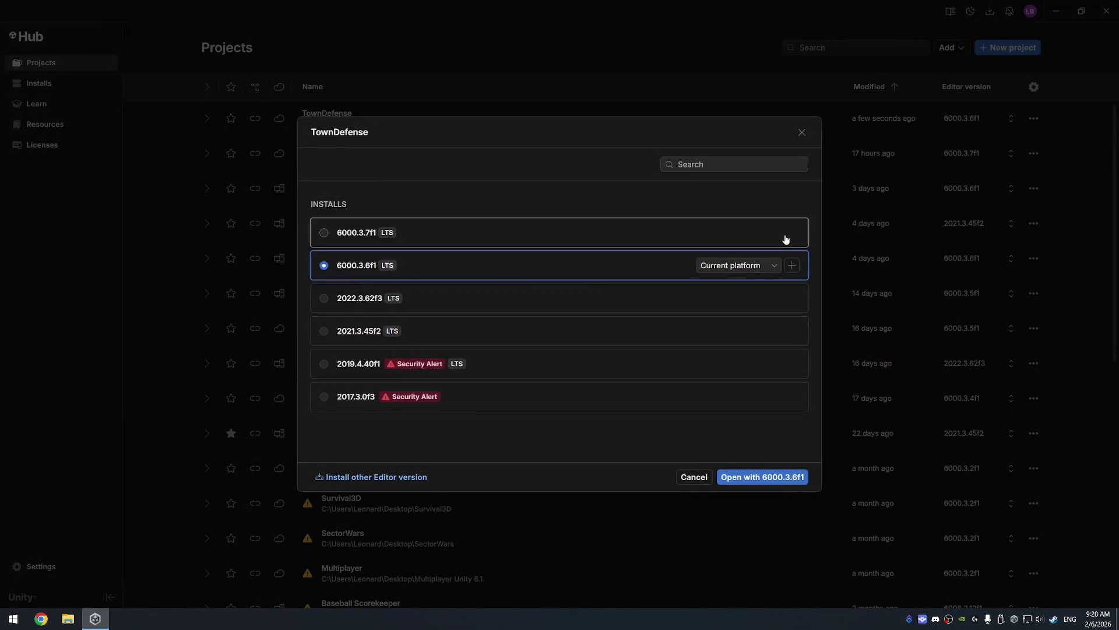
{"action": "left_click", "coordinate": [467, 241]}
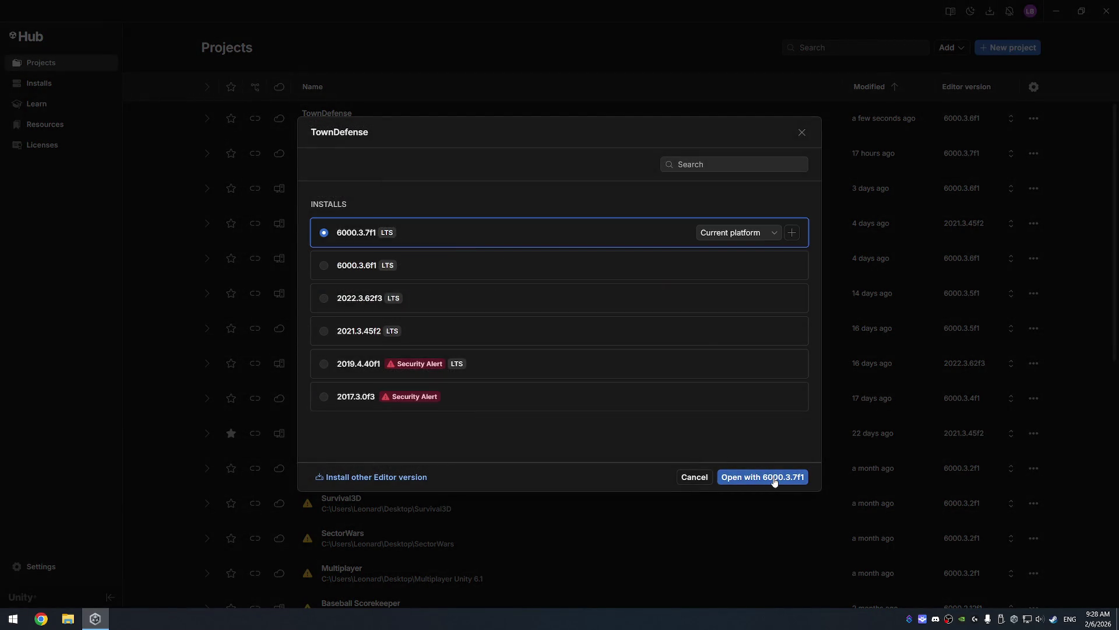
{"action": "left_click", "coordinate": [762, 476]}
{"action": "left_click", "coordinate": [668, 349]}
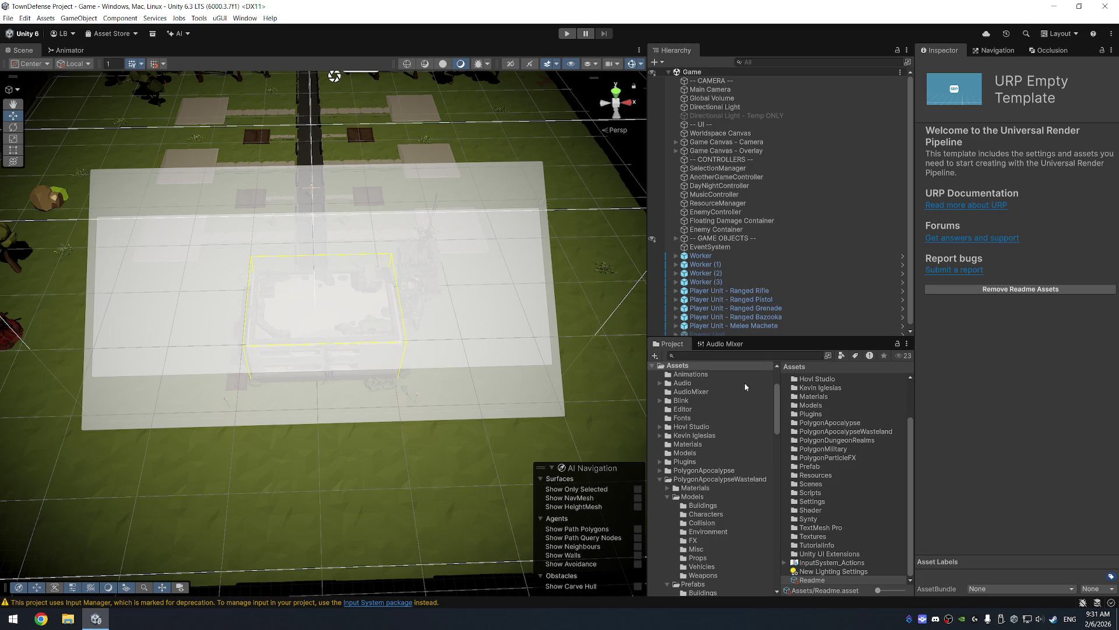
Step: Inspect ResourceManager and browse the Game Canvas - Camera context menu without choosing anything
{"action": "left_click", "coordinate": [759, 203]}
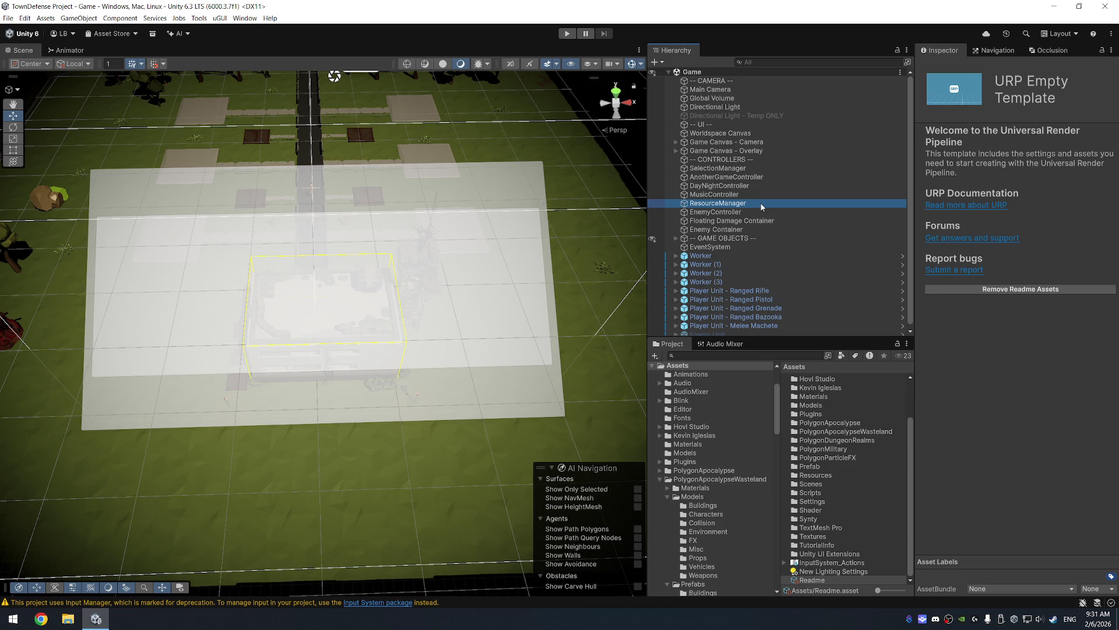
{"action": "right_click", "coordinate": [724, 141]}
{"action": "mouse_move", "coordinate": [779, 398]}
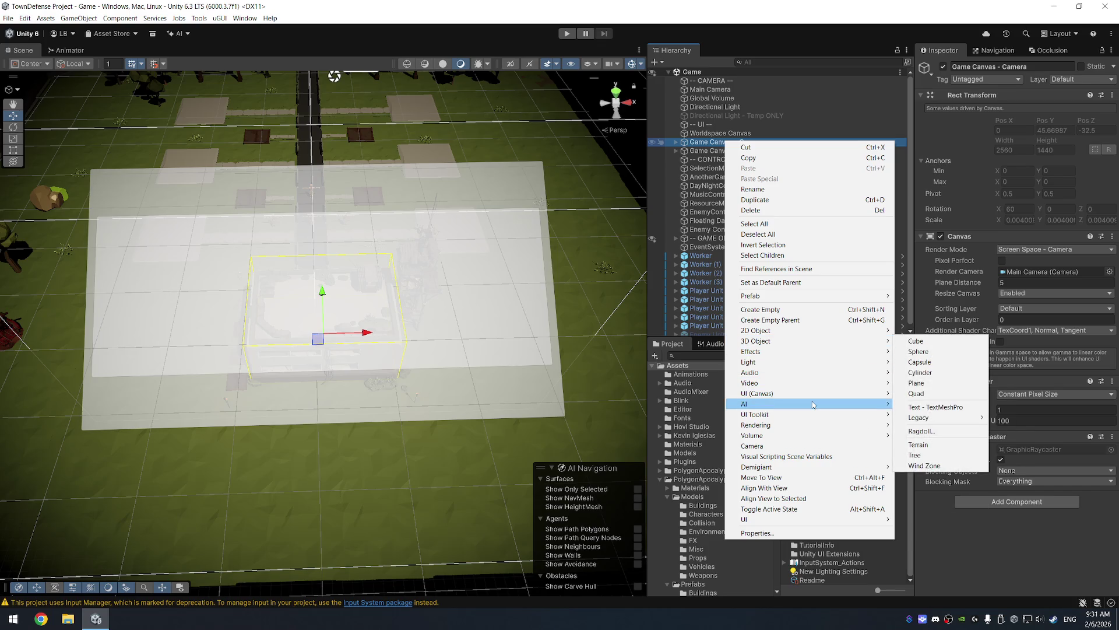
{"action": "mouse_move", "coordinate": [814, 401]}
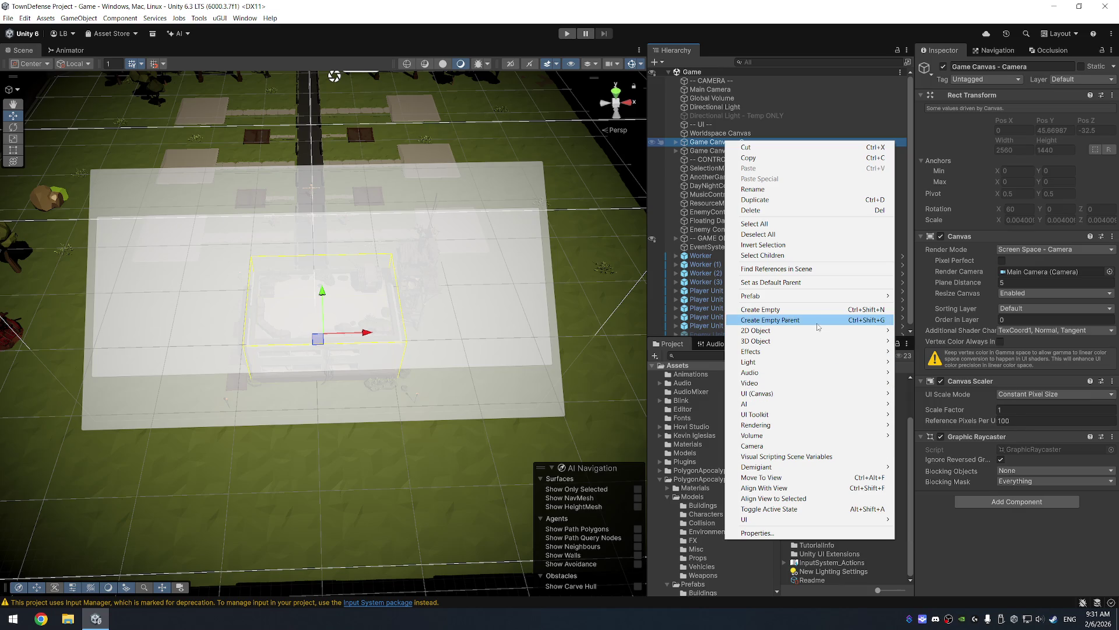
{"action": "mouse_move", "coordinate": [819, 300]}
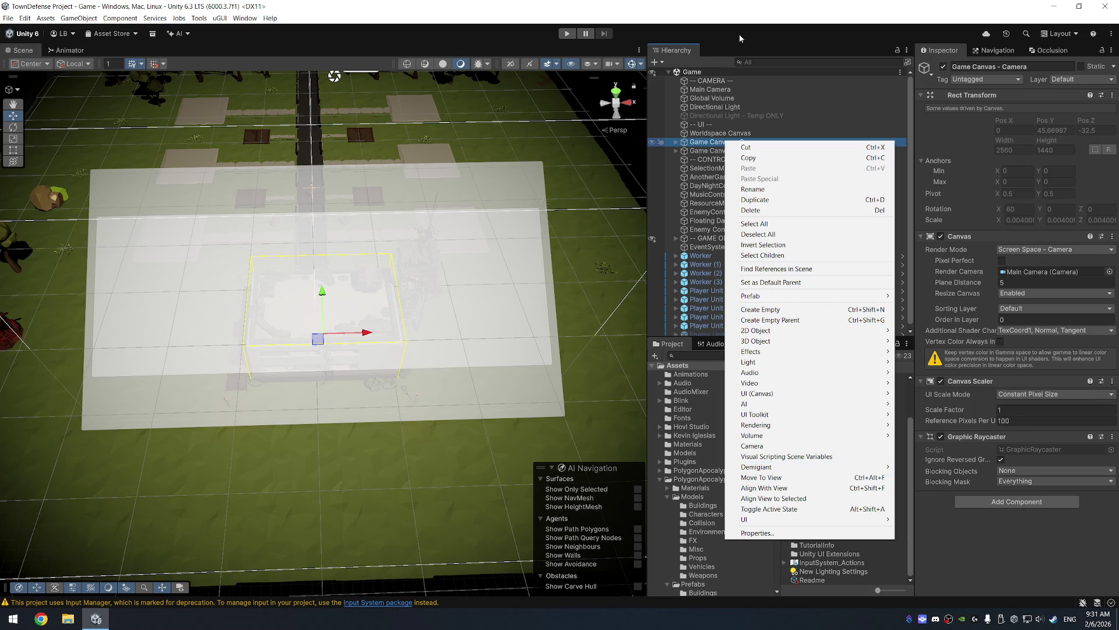
{"action": "left_click", "coordinate": [743, 21]}
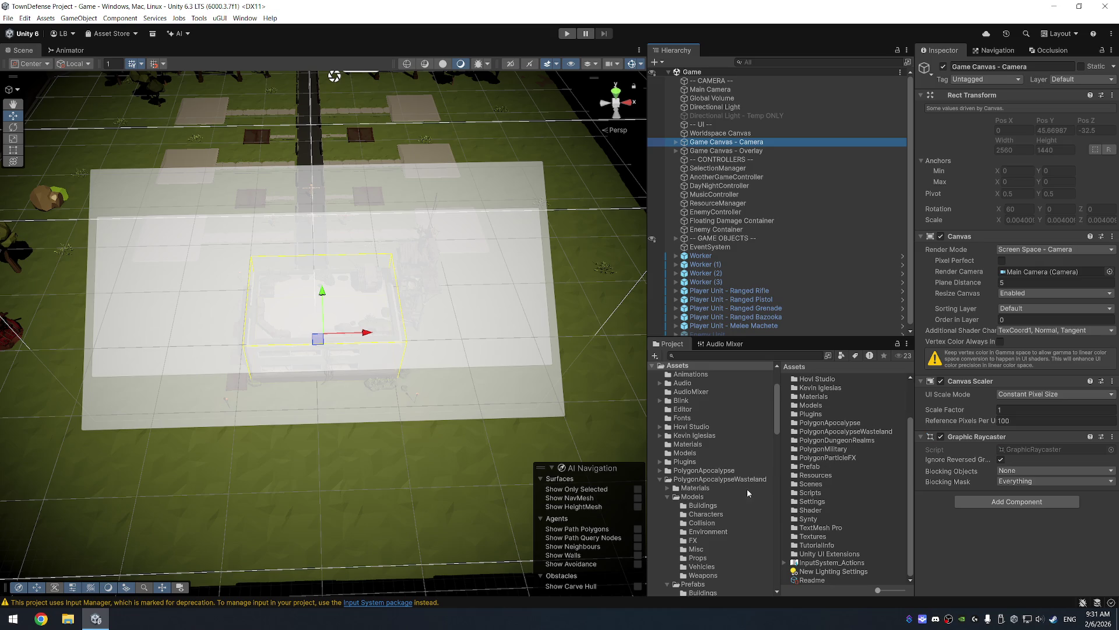
Step: Collapse PolygonApocalypseWasteland, open Assets > Prefab > UI, and select Game Canvas - Camera
{"action": "double_click", "coordinate": [713, 479]}
{"action": "left_click", "coordinate": [699, 514]}
{"action": "scroll", "coordinate": [723, 528], "scroll_direction": "down", "scroll_amount": 1}
{"action": "left_click", "coordinate": [700, 541]}
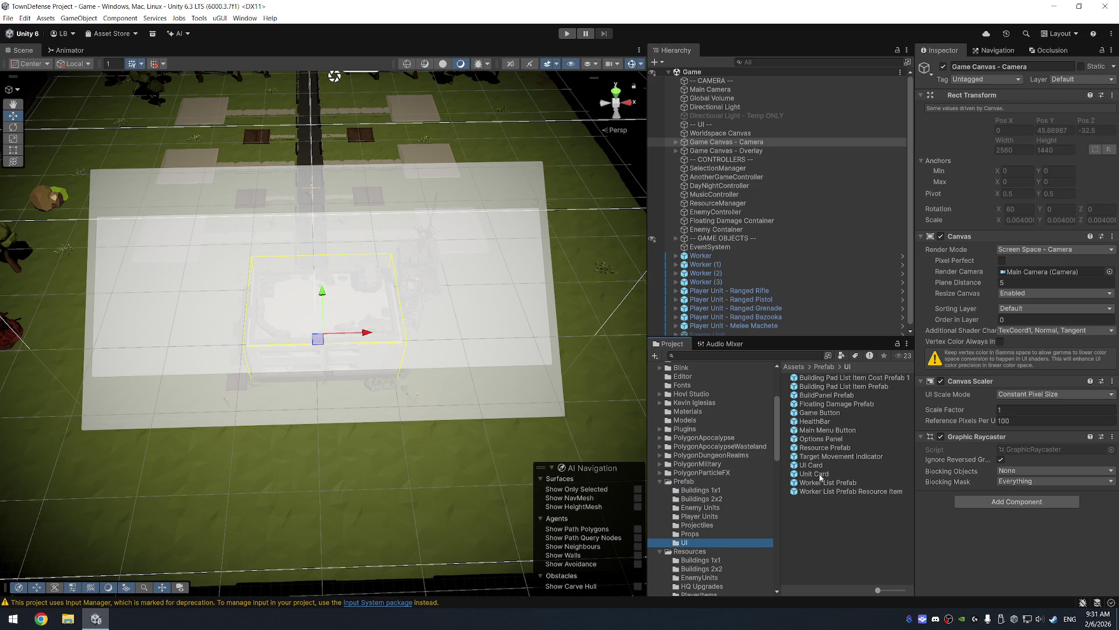
{"action": "left_click", "coordinate": [721, 144]}
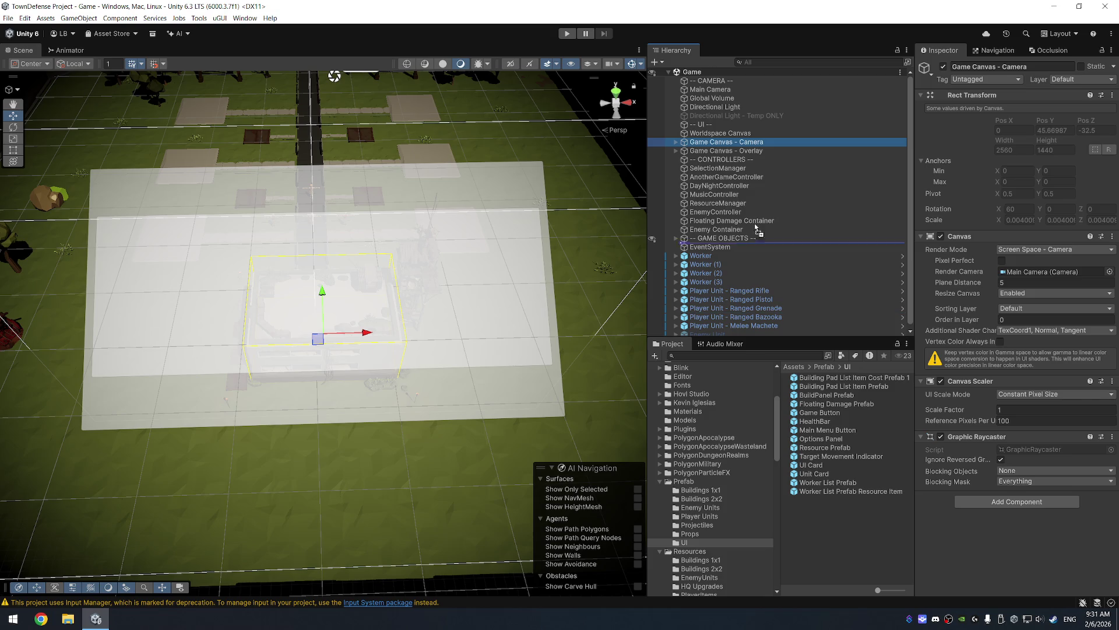
{"action": "key", "text": "Right"}
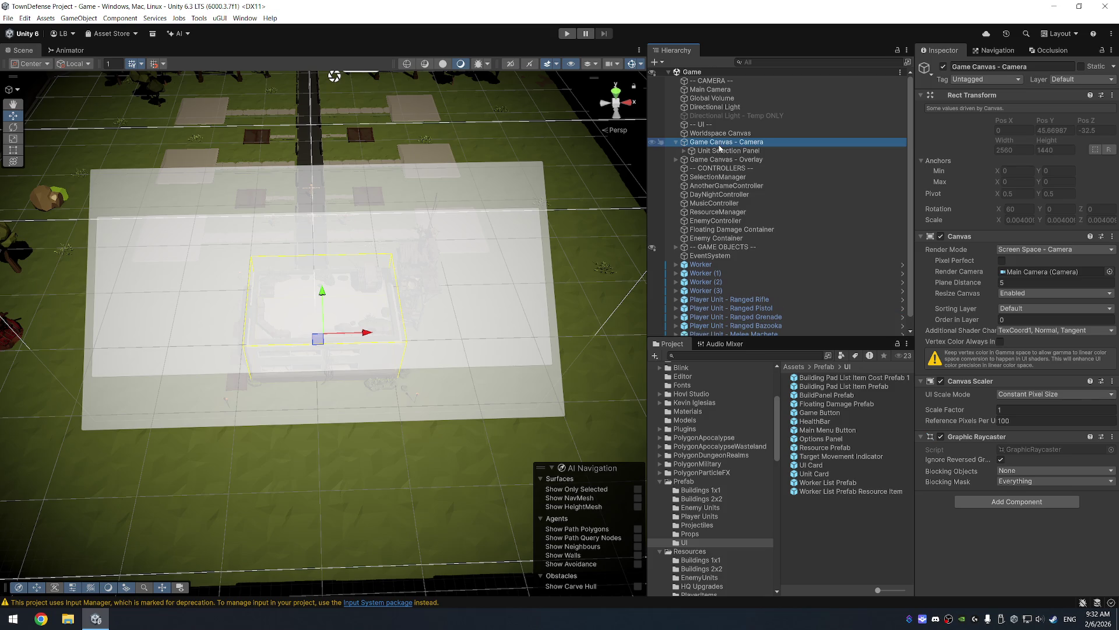
Step: Expand the canvas hierarchy down to the Viewport's Content
{"action": "key", "text": "Down"}
{"action": "key", "text": "Right"}
{"action": "key", "text": "Down"}
{"action": "key", "text": "Right"}
{"action": "key", "text": "Down"}
{"action": "key", "text": "Right"}
{"action": "key", "text": "Down"}
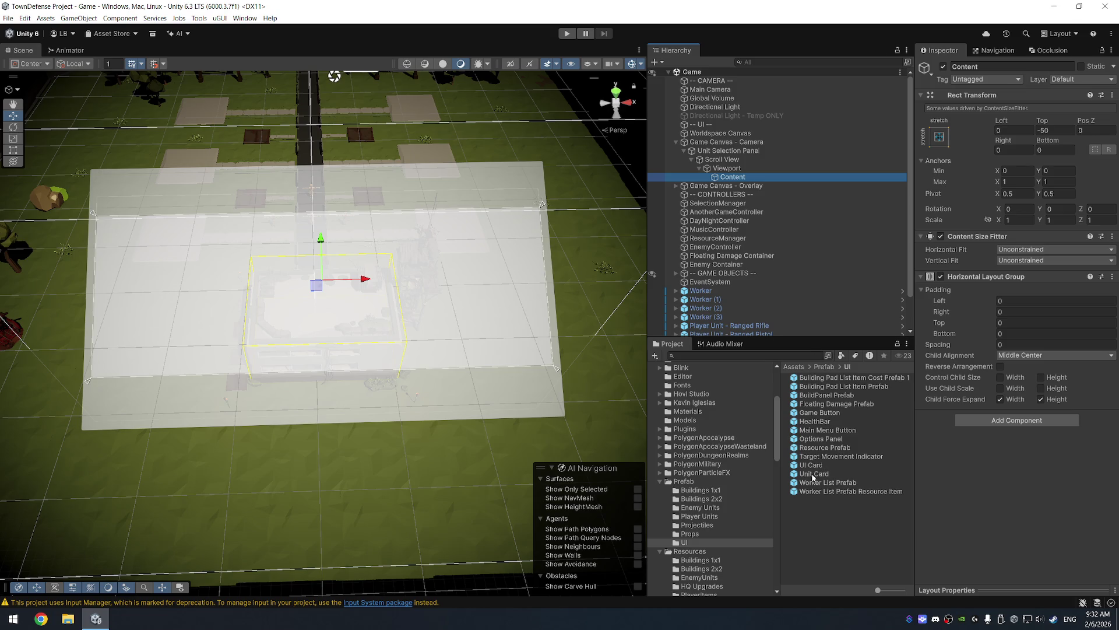
Step: Place the Unit Card prefab under Content, duplicate it twice, save, and enter Play mode
{"action": "left_click_drag", "start_coordinate": [813, 477], "coordinate": [761, 224]}
{"action": "left_click_drag", "start_coordinate": [739, 166], "coordinate": [738, 166]}
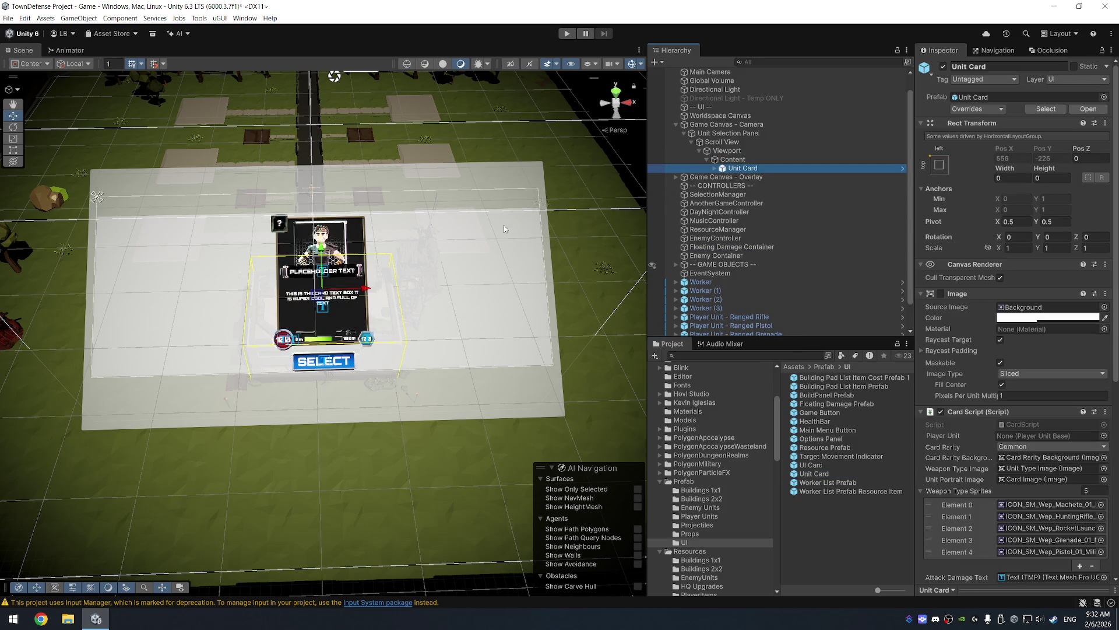
{"action": "key", "text": "f"}
{"action": "mouse_move", "coordinate": [393, 228]}
{"action": "left_mouse_down"}
{"action": "mouse_move", "coordinate": [506, 255]}
{"action": "mouse_move", "coordinate": [376, 207]}
{"action": "left_mouse_up"}
{"action": "left_click", "coordinate": [746, 169]}
{"action": "key", "text": "ctrl+d"}
{"action": "key", "text": "ctrl+d"}
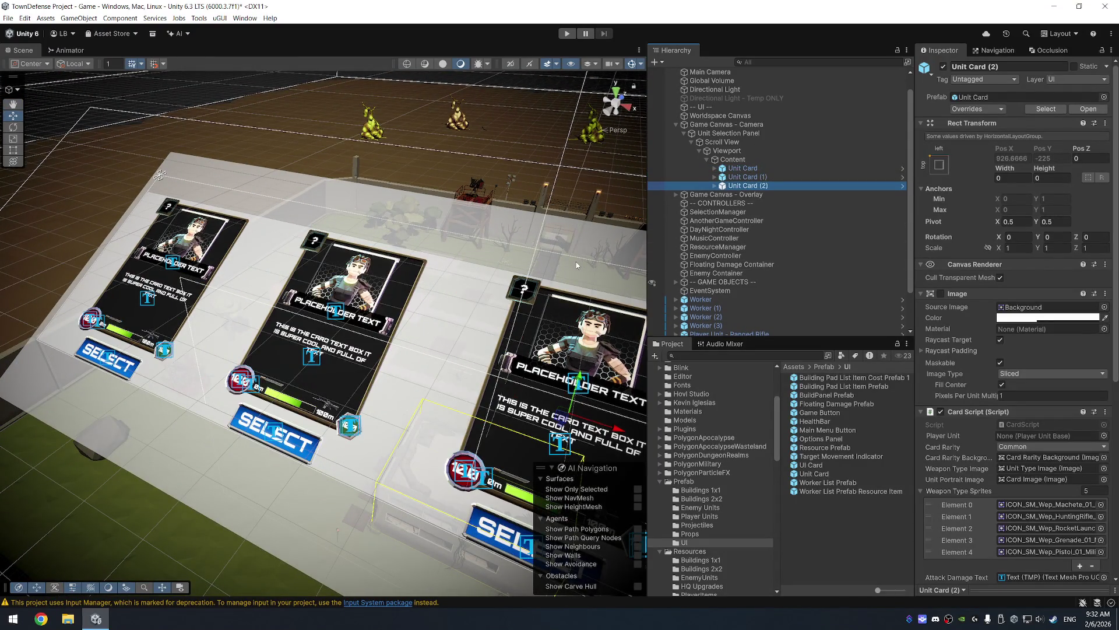
{"action": "key", "text": "ctrl+s"}
{"action": "left_click", "coordinate": [566, 34]}
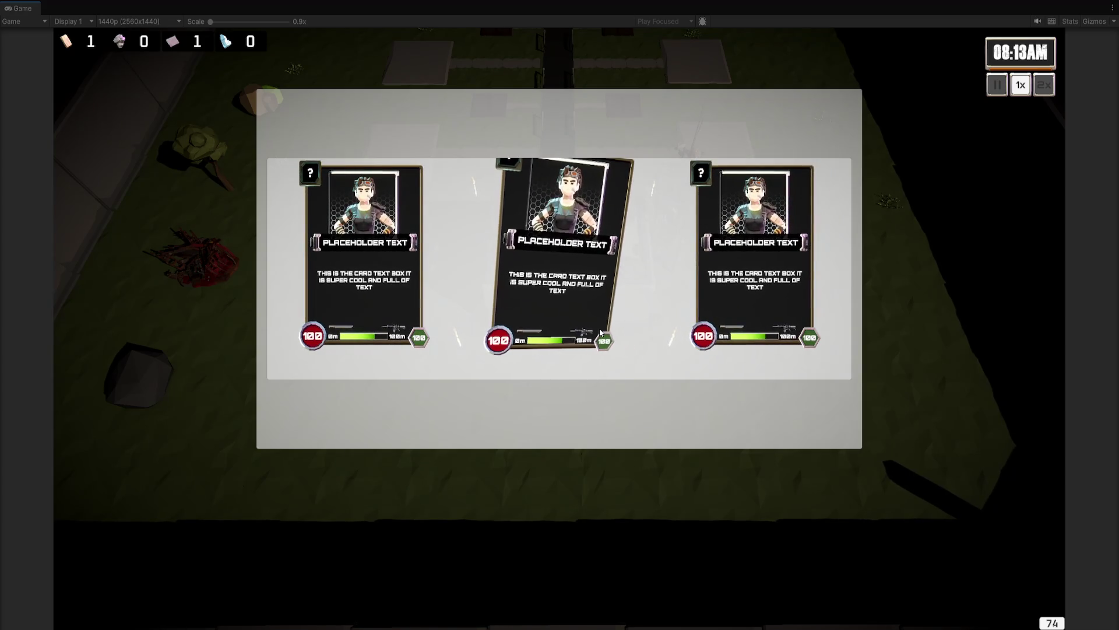
Step: Stop the playtest and duplicate the third Unit Card to make a fourth
{"action": "key", "text": "ctrl+p"}
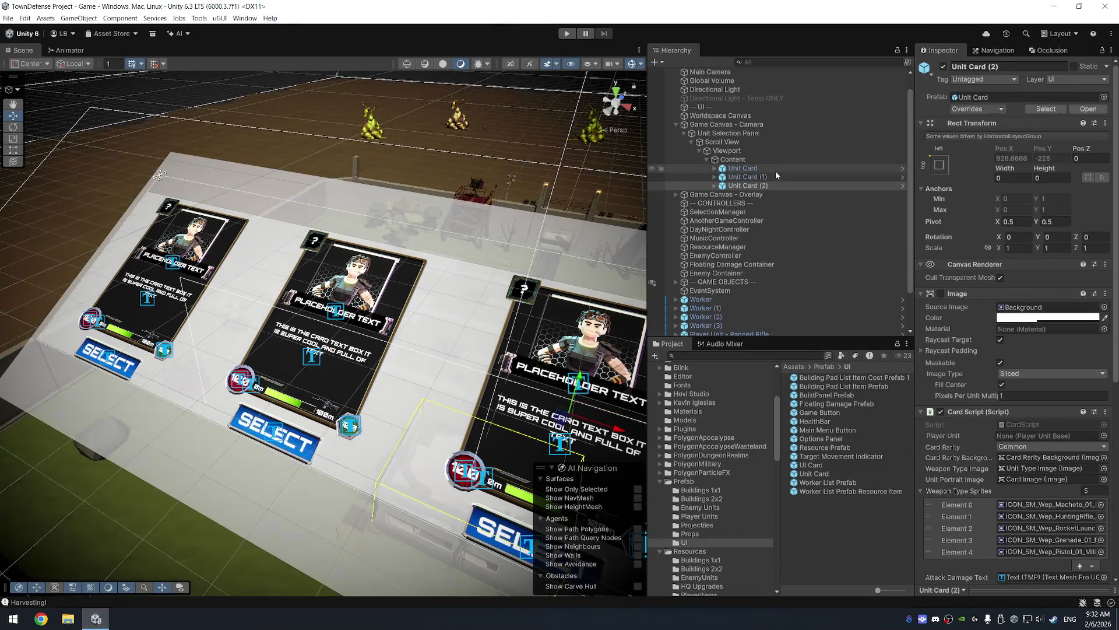
{"action": "left_click", "coordinate": [777, 183]}
{"action": "key", "text": "ctrl+d"}
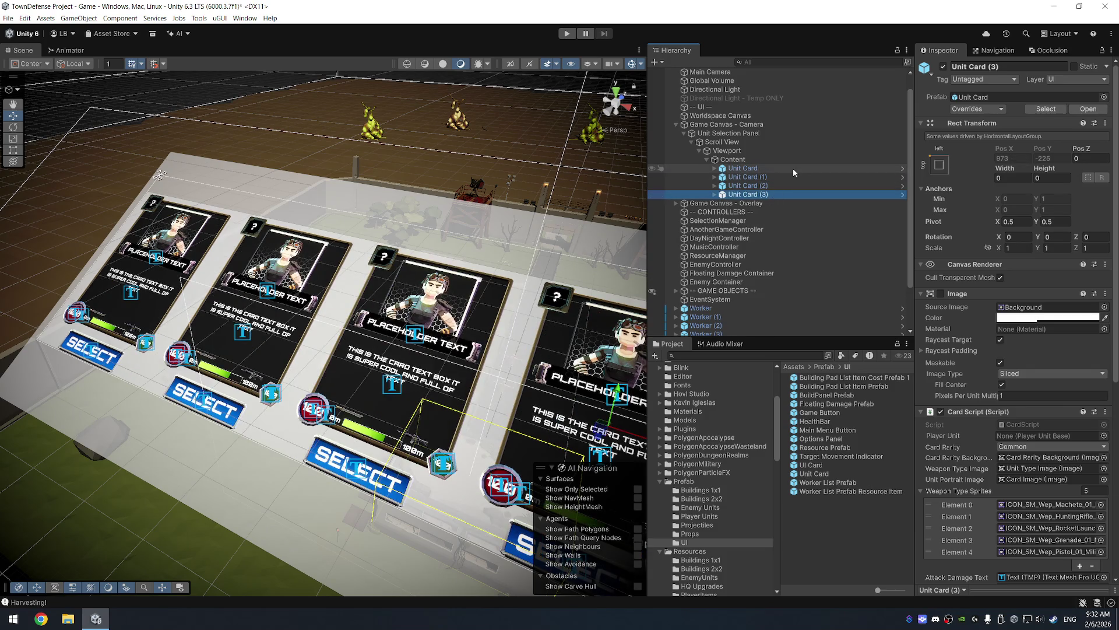
Step: Assign Melee Hero to the first card and Ranged Hero - Bazooka to the second
{"action": "left_click", "coordinate": [793, 168]}
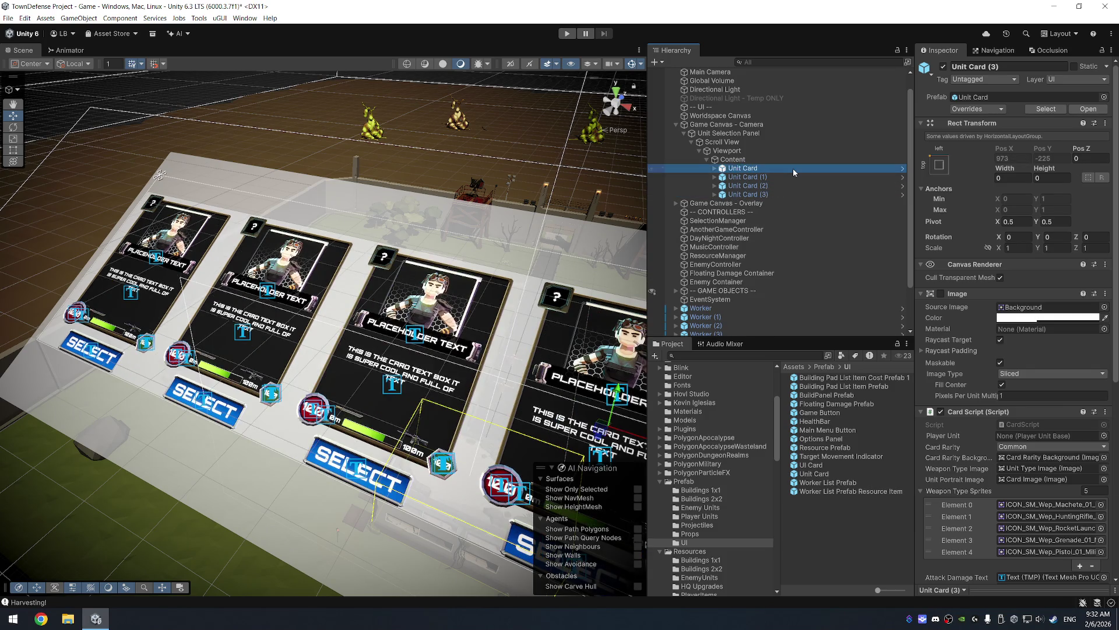
{"action": "left_click", "coordinate": [1103, 436]}
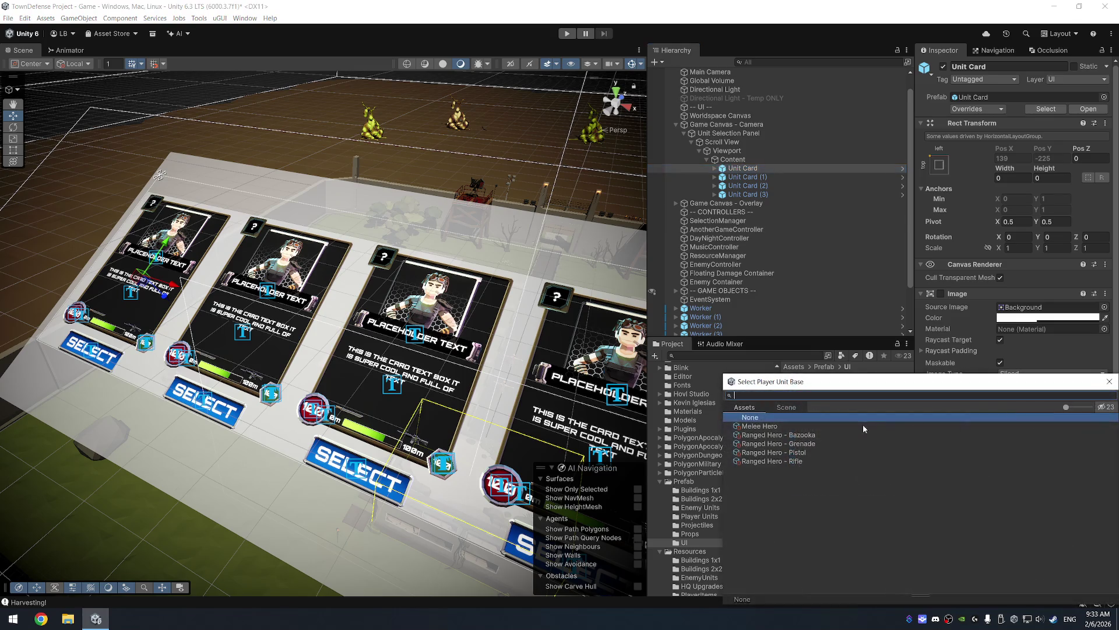
{"action": "double_click", "coordinate": [788, 431]}
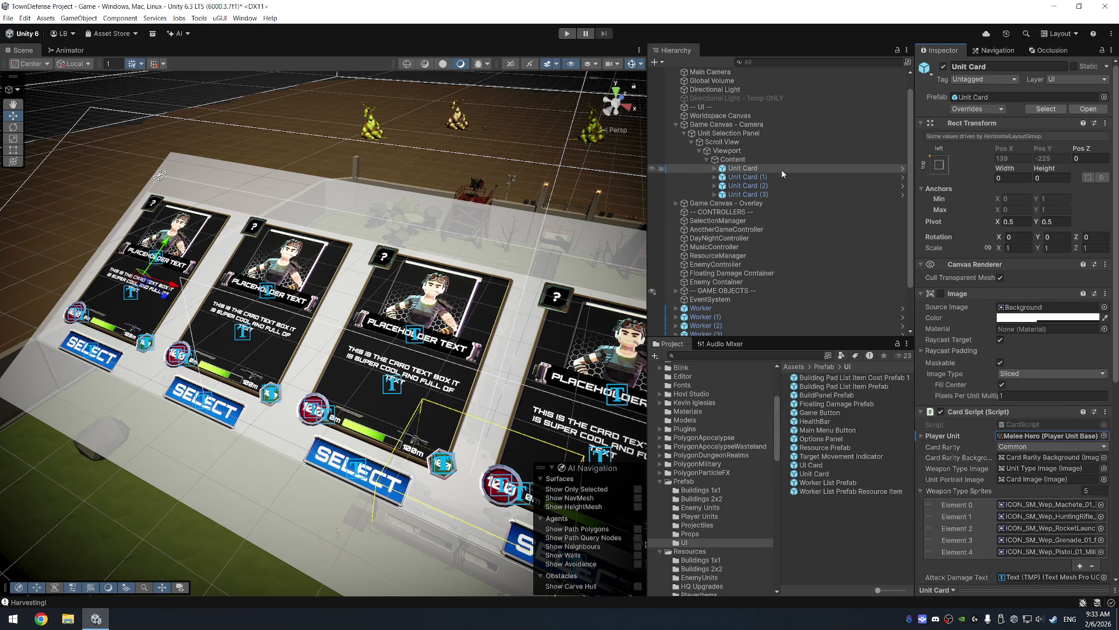
{"action": "left_click", "coordinate": [748, 177]}
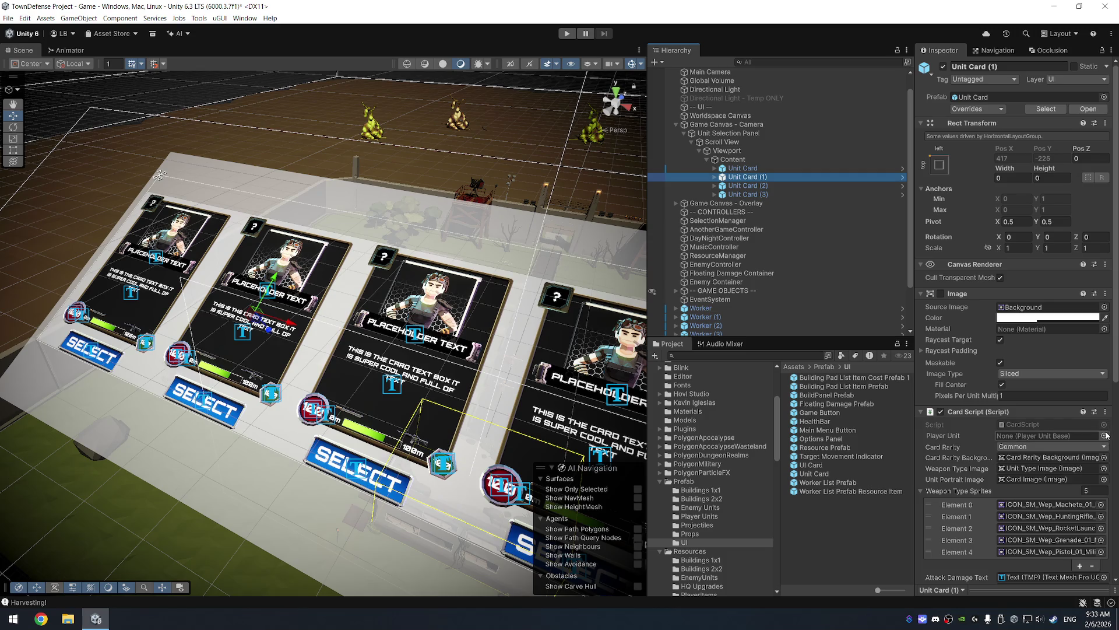
{"action": "left_click", "coordinate": [1104, 436]}
{"action": "double_click", "coordinate": [799, 435]}
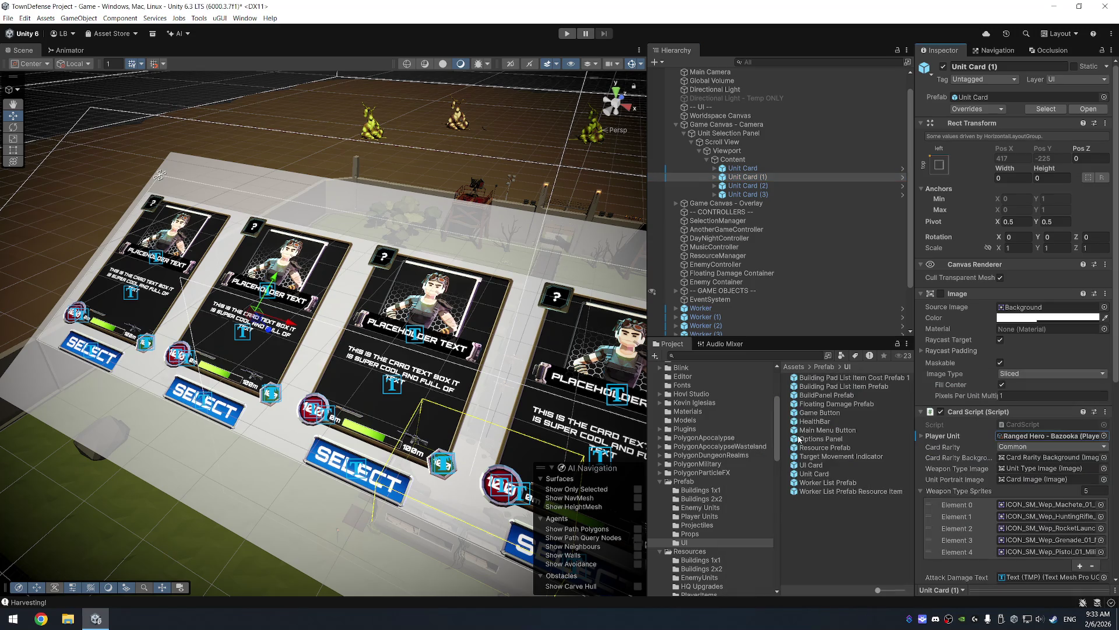
Step: Assign Ranged Hero - Rifle and Ranged Hero - Pistol to the third and fourth cards, then play
{"action": "left_click", "coordinate": [748, 185]}
{"action": "left_click", "coordinate": [1103, 435]}
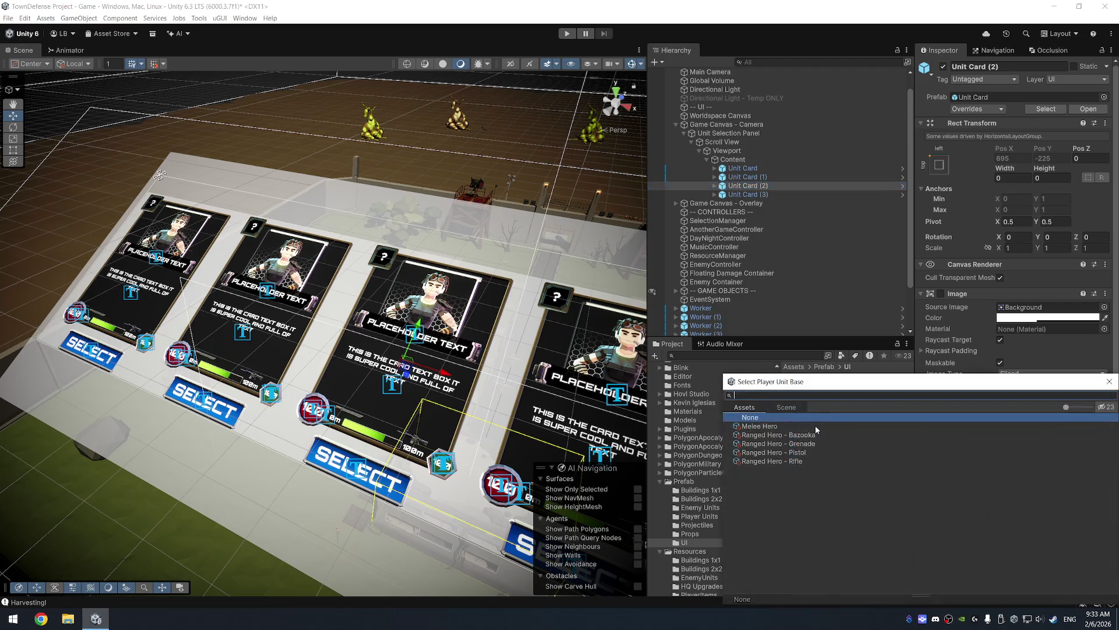
{"action": "double_click", "coordinate": [795, 460]}
{"action": "left_click", "coordinate": [793, 193]}
{"action": "left_click", "coordinate": [1104, 435]}
{"action": "double_click", "coordinate": [779, 452]}
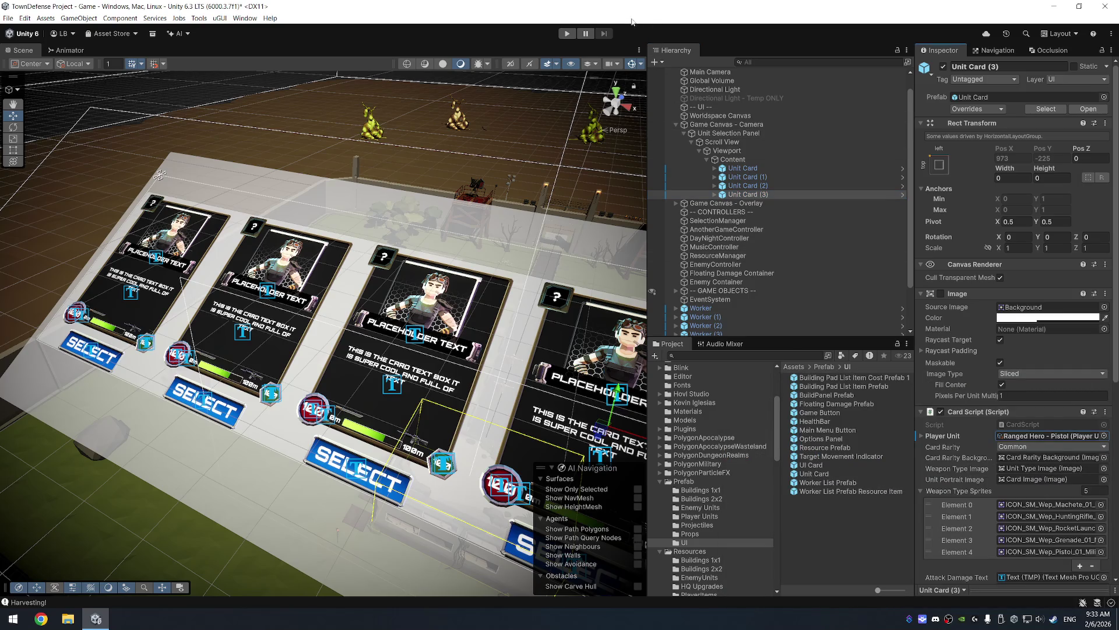
{"action": "left_click", "coordinate": [566, 34]}
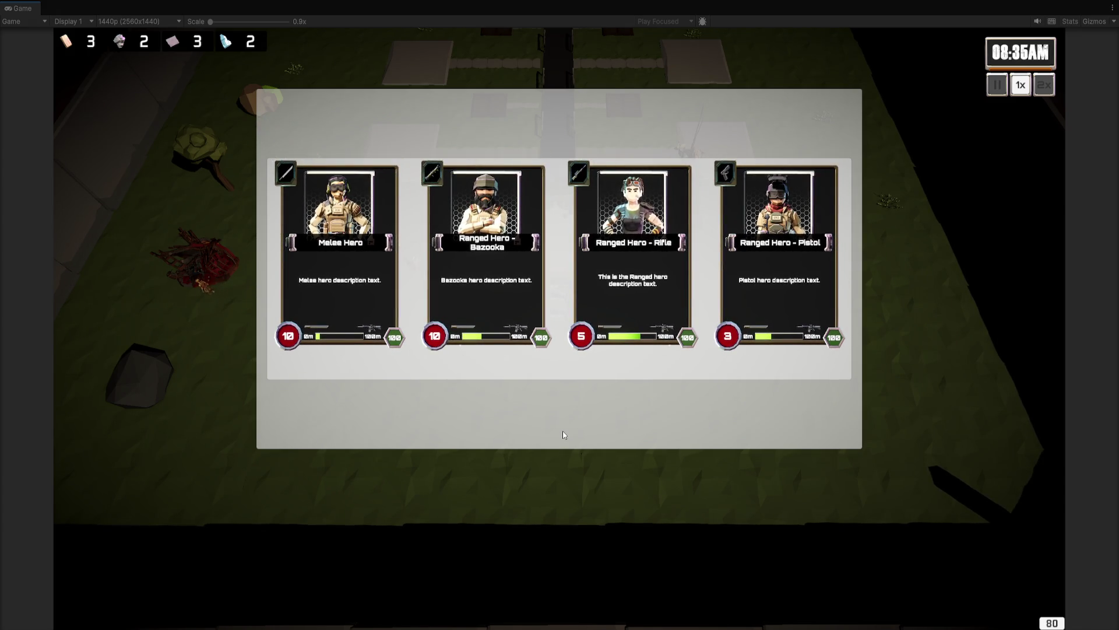
Step: Stop the playtest after checking the Melee, Bazooka, Rifle and Pistol cards
{"action": "key", "text": "ctrl+p"}
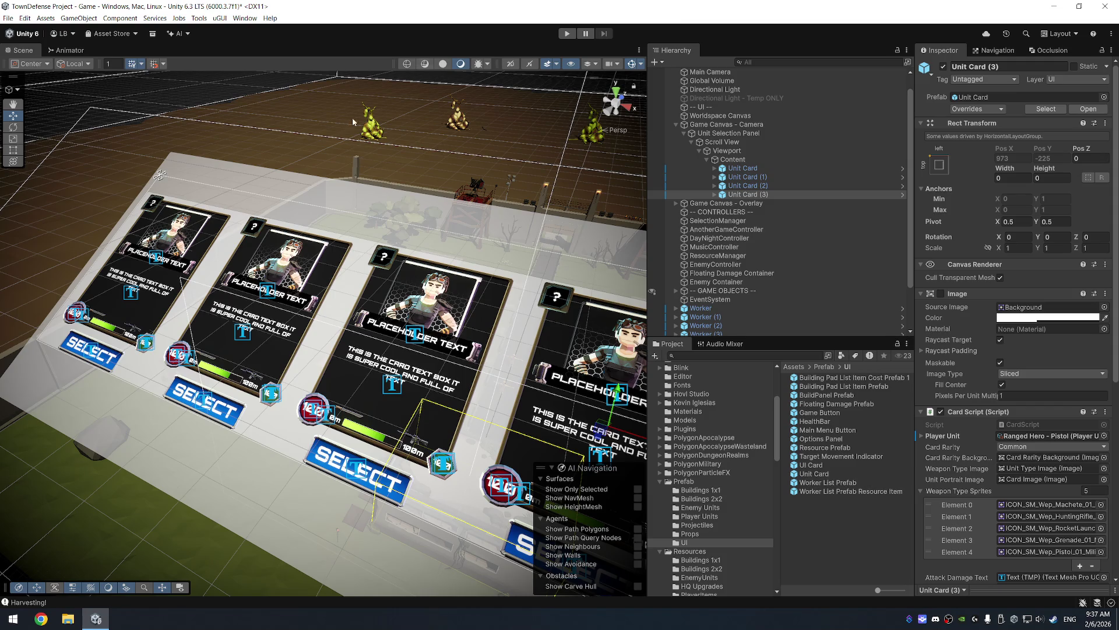
Step: Disable the Unit Selection Panel's Image component, keeping the Scroll View's backing Image enabled
{"action": "scroll", "coordinate": [344, 200], "scroll_direction": "down", "scroll_amount": 2}
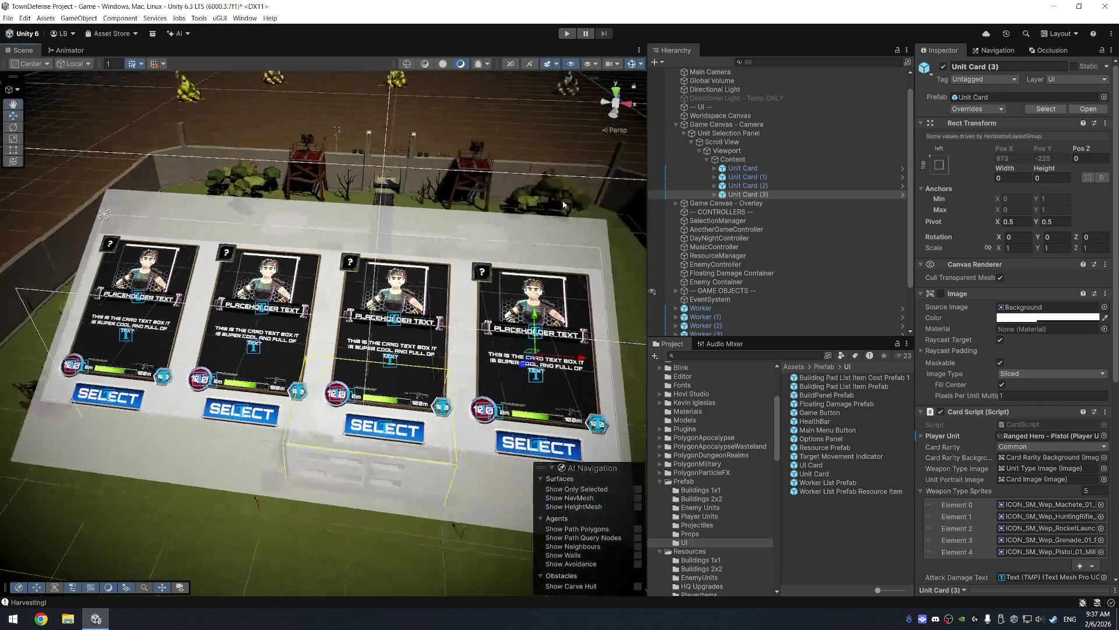
{"action": "left_click", "coordinate": [729, 133]}
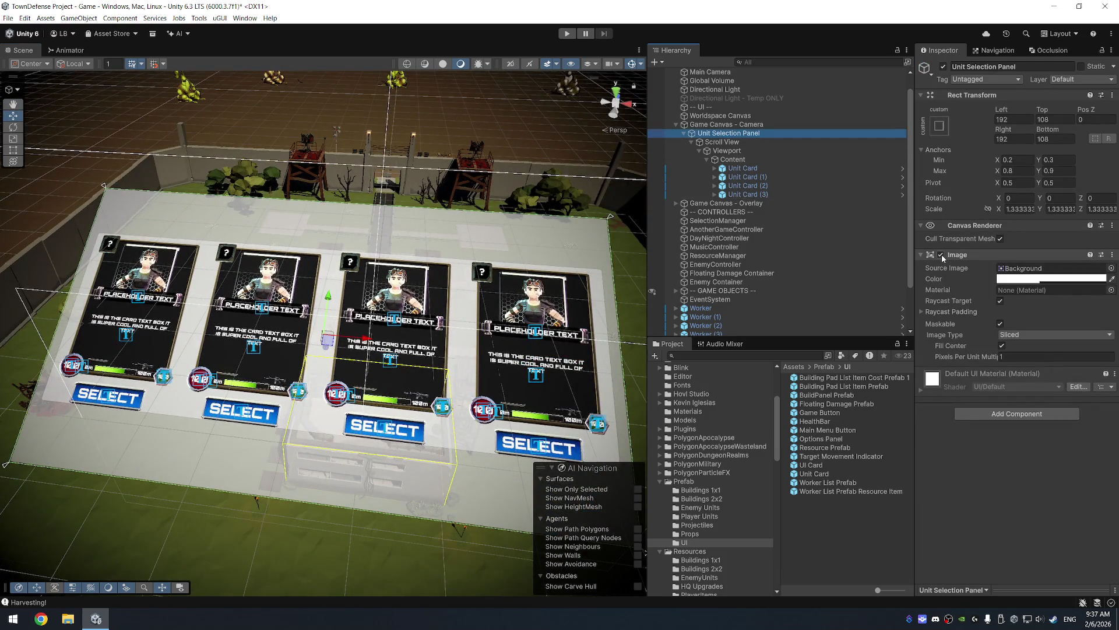
{"action": "left_click", "coordinate": [941, 254]}
{"action": "left_click", "coordinate": [785, 151]}
{"action": "left_click", "coordinate": [723, 141]}
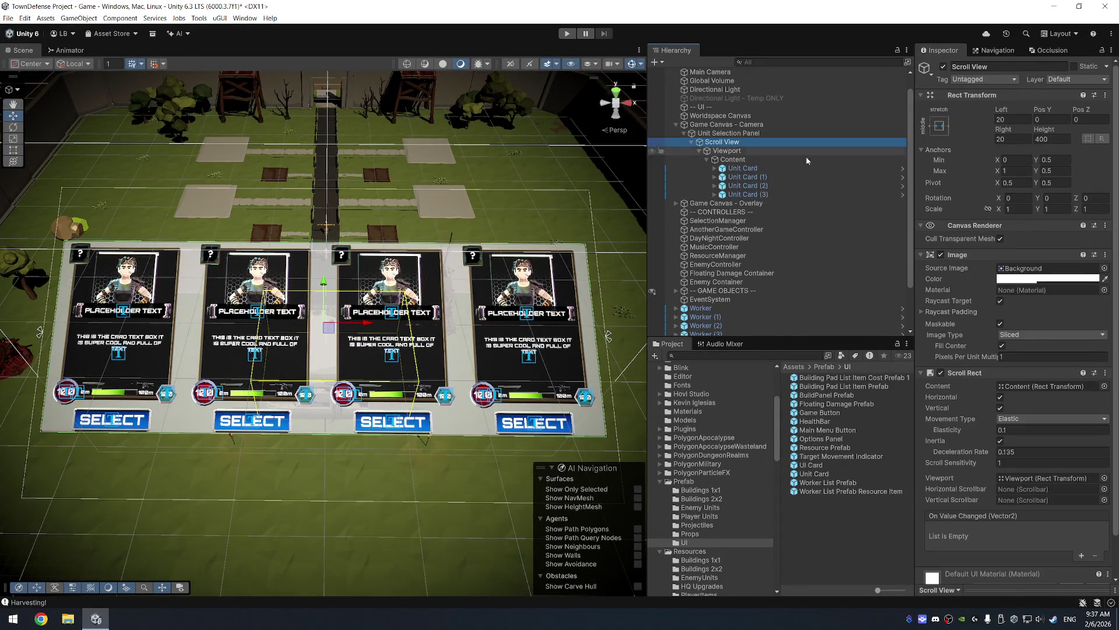
{"action": "left_click", "coordinate": [941, 255]}
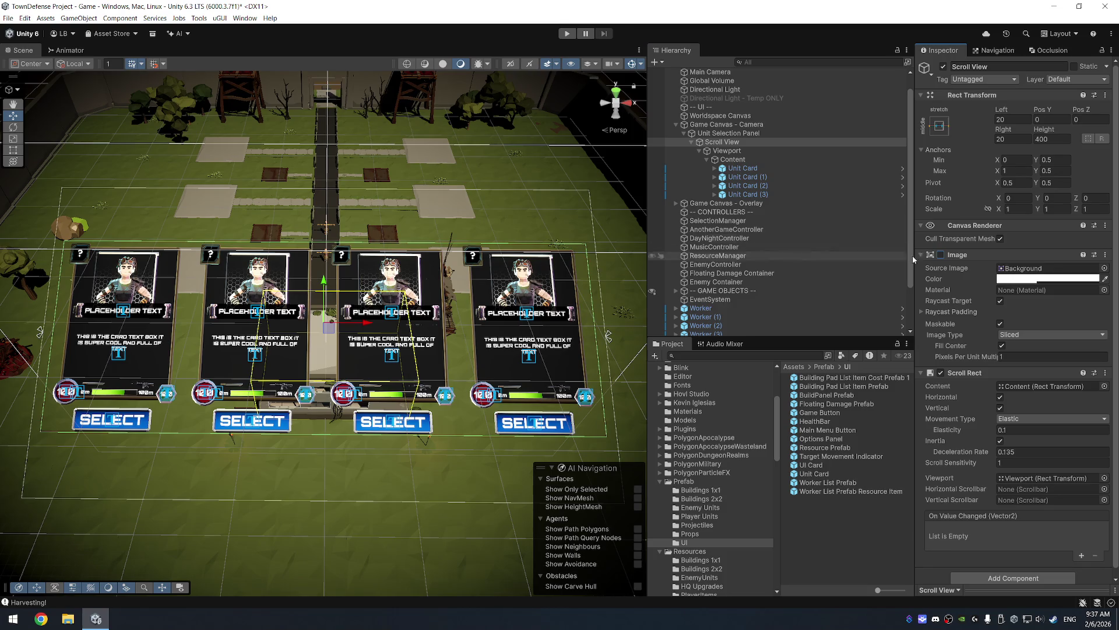
{"action": "left_click", "coordinate": [941, 254]}
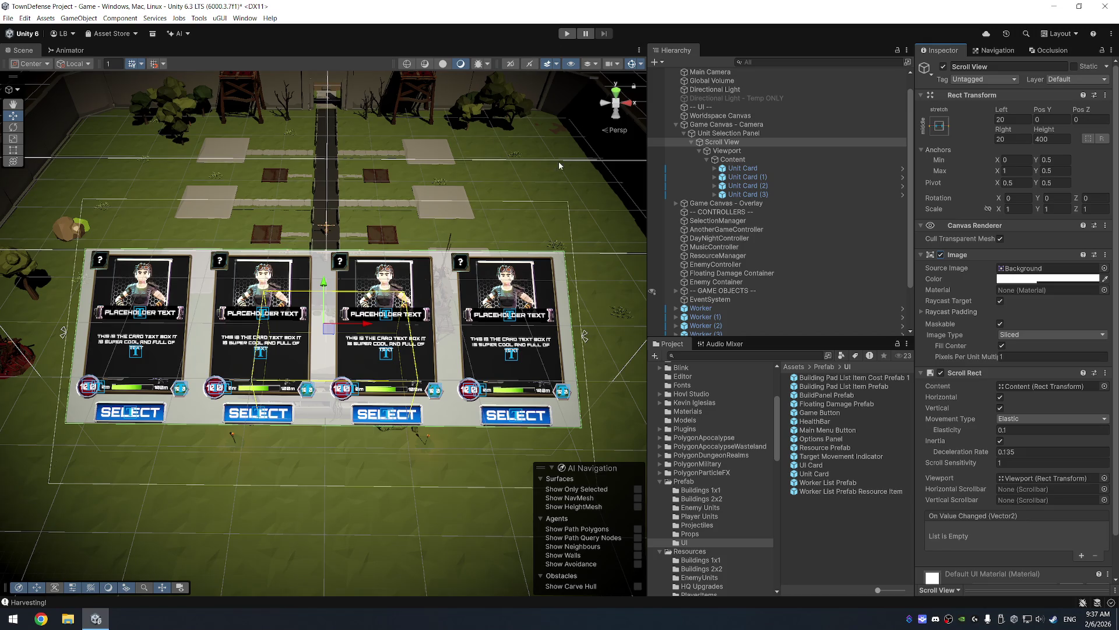
{"action": "left_click", "coordinate": [728, 124]}
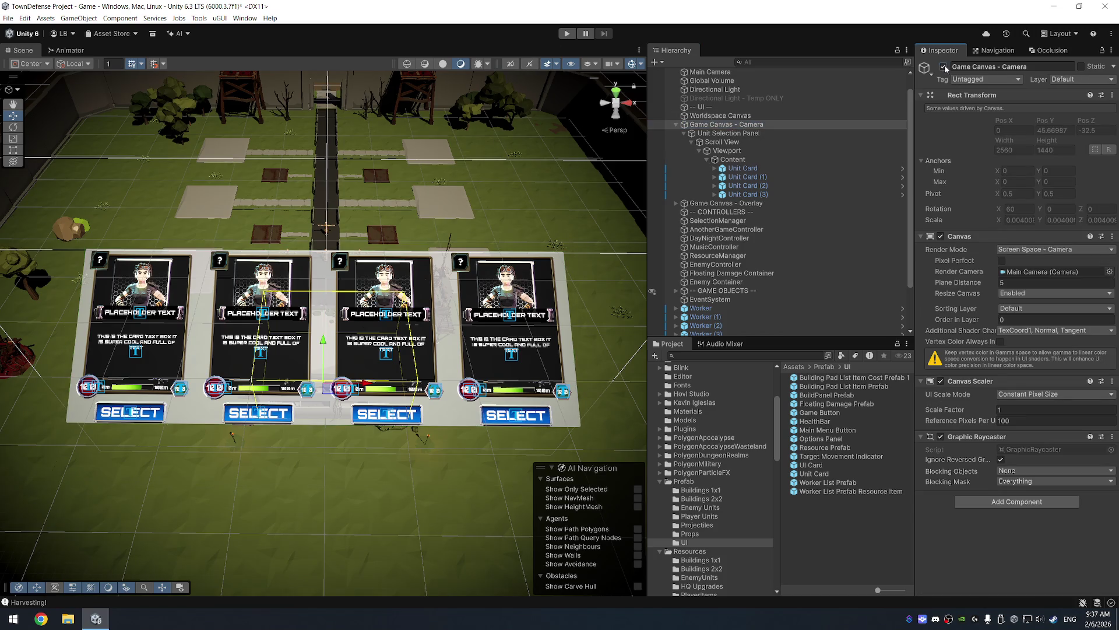
Step: Deactivate Game Canvas - Camera, launch Photoshop via Windows search, and frame the HQ building
{"action": "left_click", "coordinate": [944, 67]}
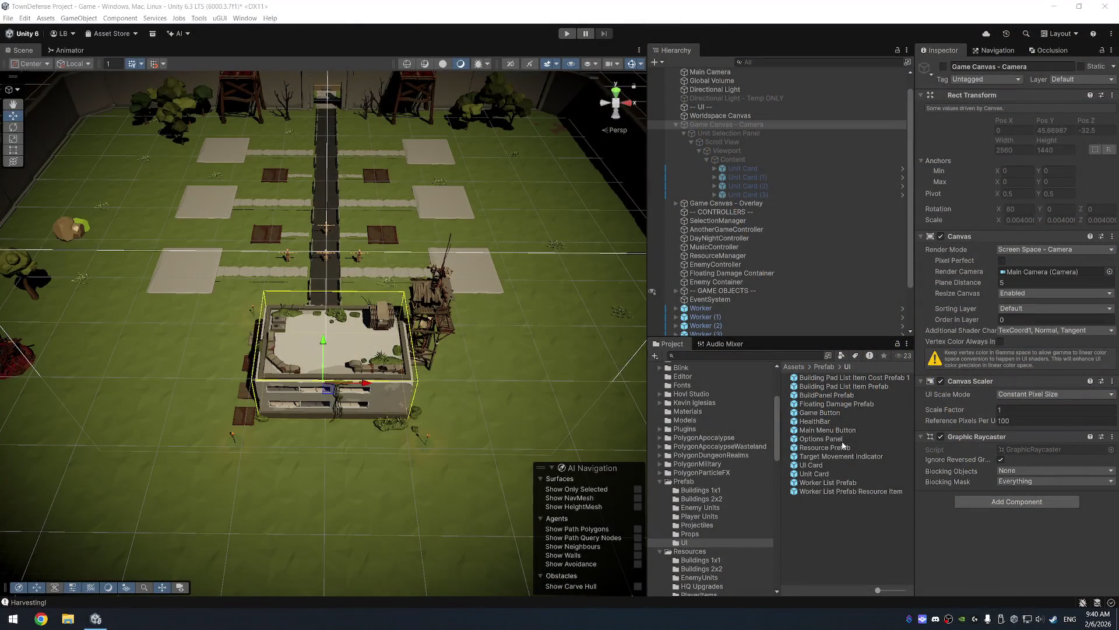
{"action": "key", "text": "super"}
{"action": "type", "text": "photoshop"}
{"action": "key", "text": "Return"}
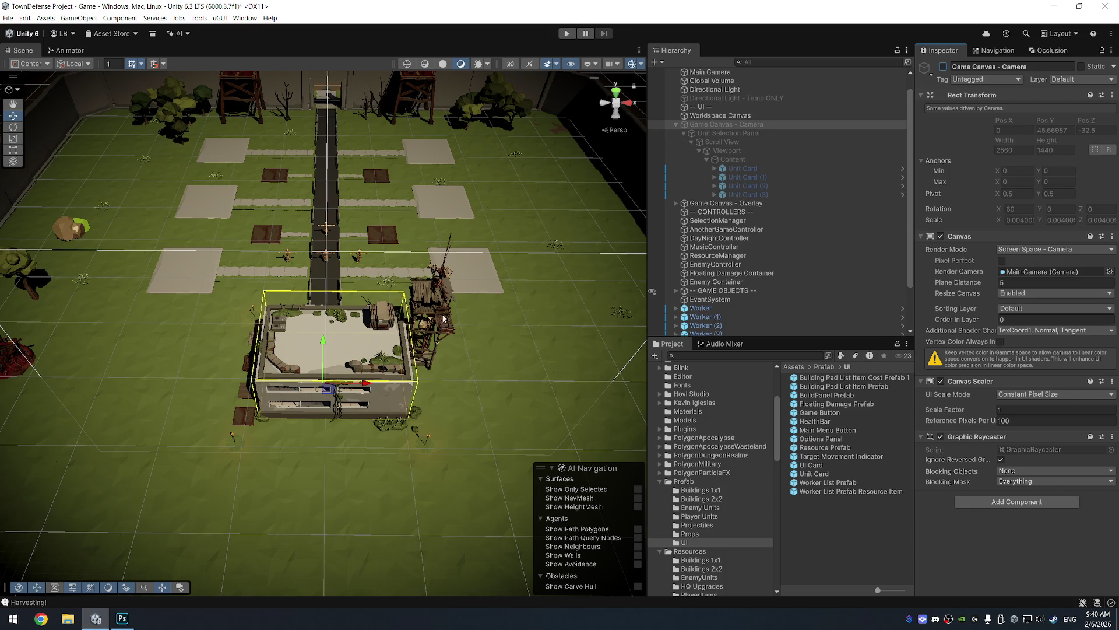
{"action": "left_click", "coordinate": [369, 337]}
{"action": "key", "text": "f"}
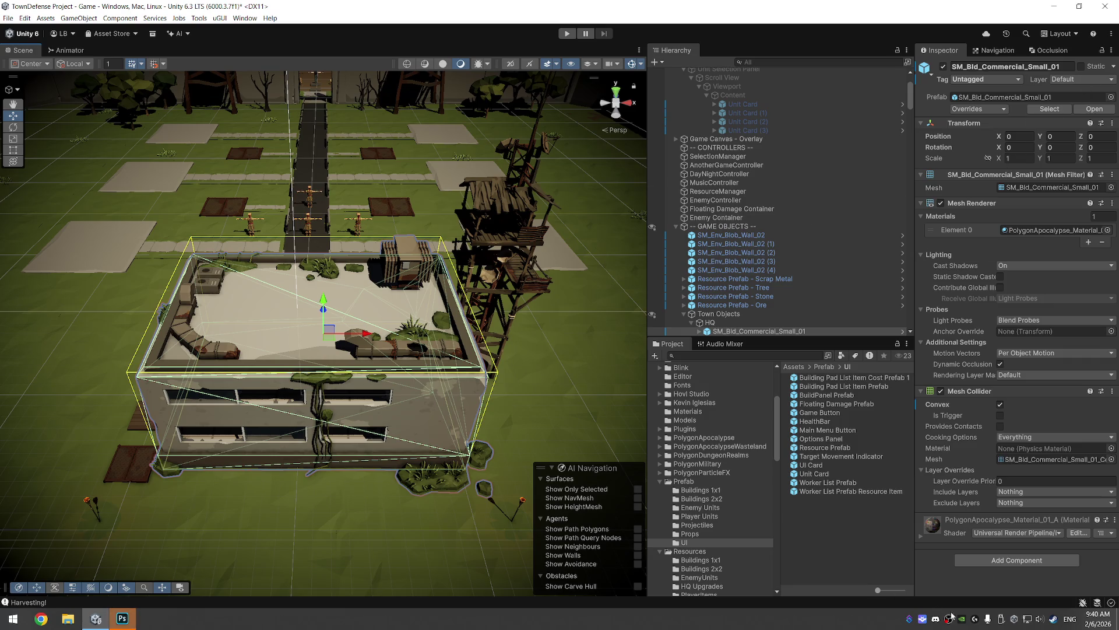
Step: Open File Explorer on This PC, then close it with Alt+F4
{"action": "key", "text": "super+e"}
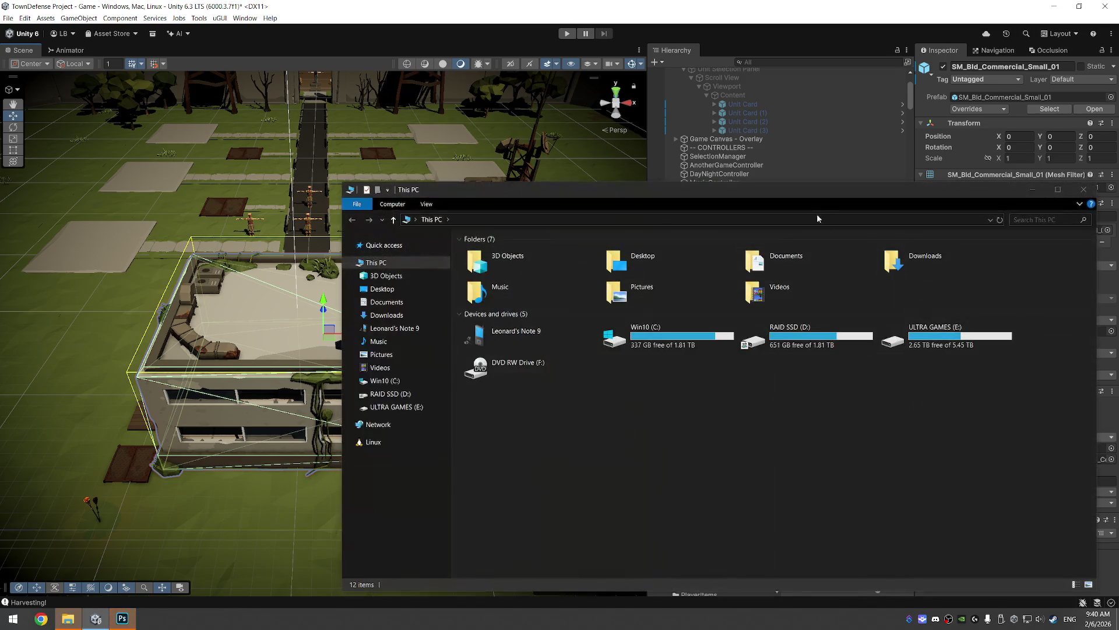
{"action": "key", "text": "alt+F4"}
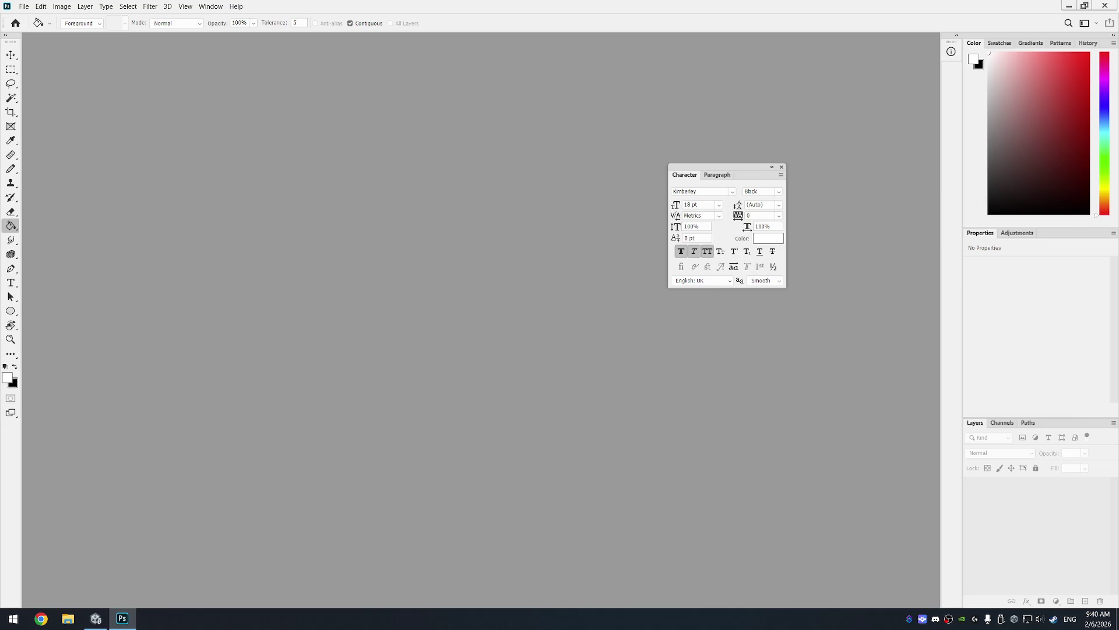
Step: Open be right back.psd and retype the BE RIGHT headline as LOADING
{"action": "left_click_drag", "start_coordinate": [469, 256], "coordinate": [467, 274]}
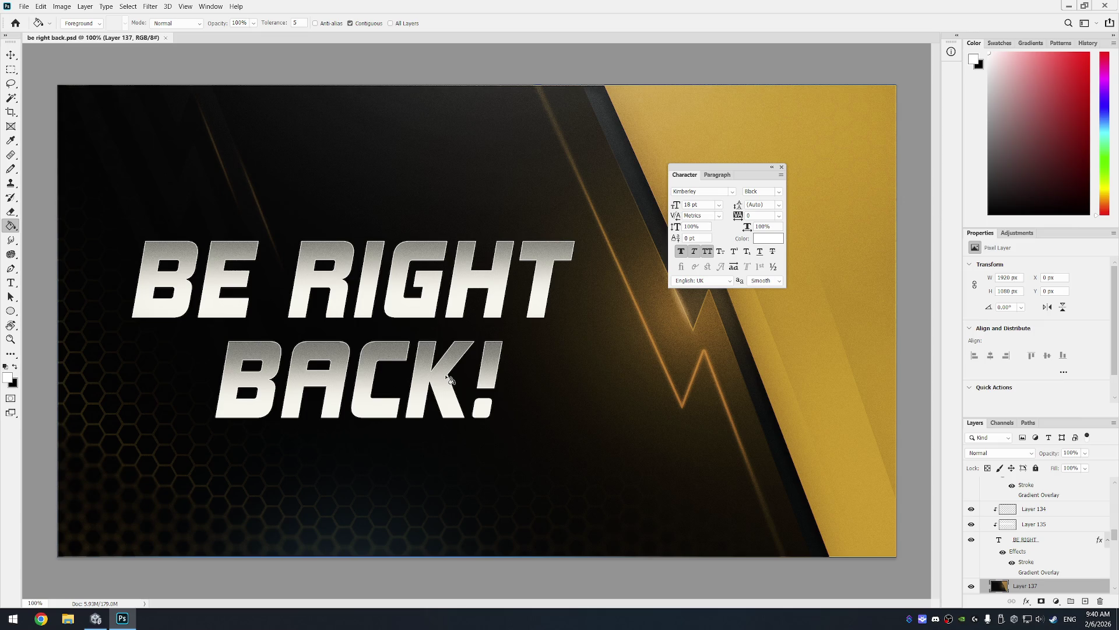
{"action": "key", "text": "t"}
{"action": "left_click", "coordinate": [554, 281]}
{"action": "left_click_drag", "start_coordinate": [553, 281], "coordinate": [158, 285]}
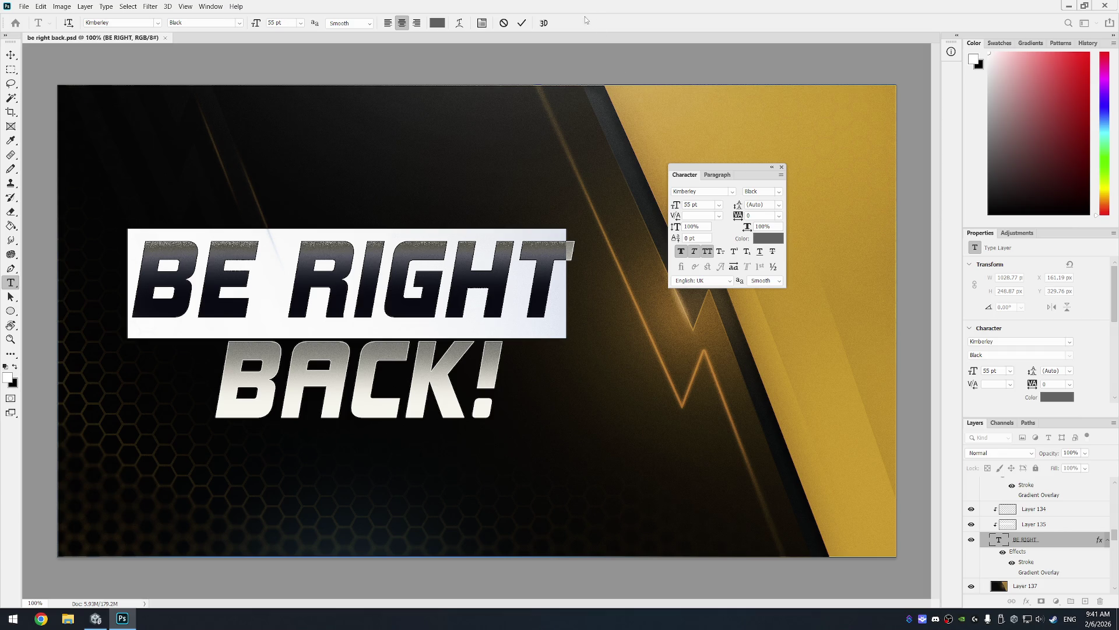
{"action": "type", "text": "L"}
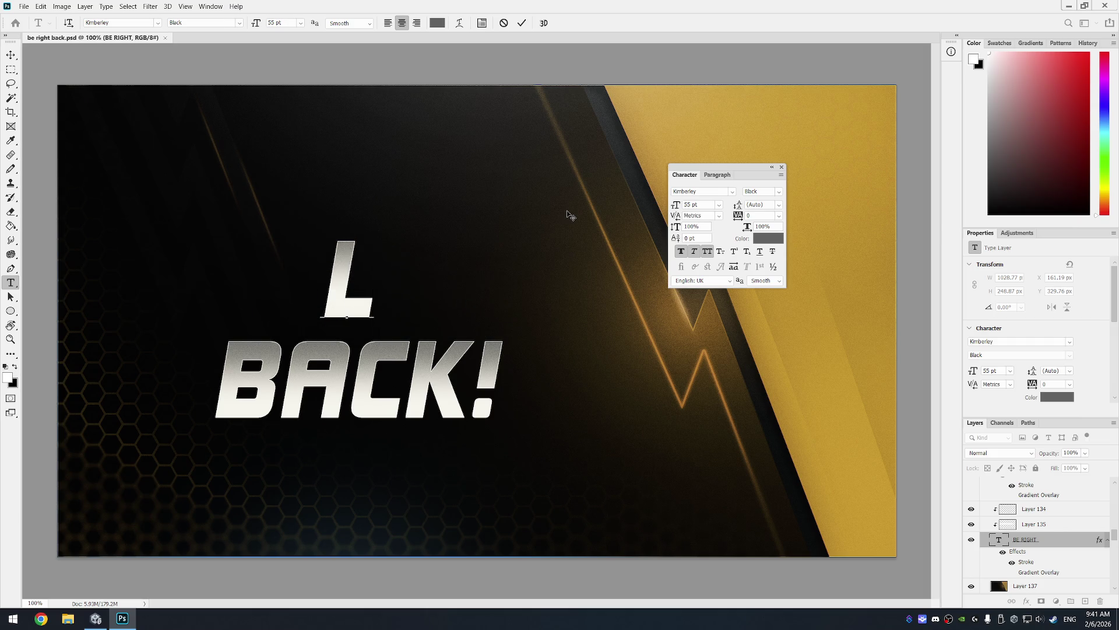
{"action": "type", "text": "OADING"}
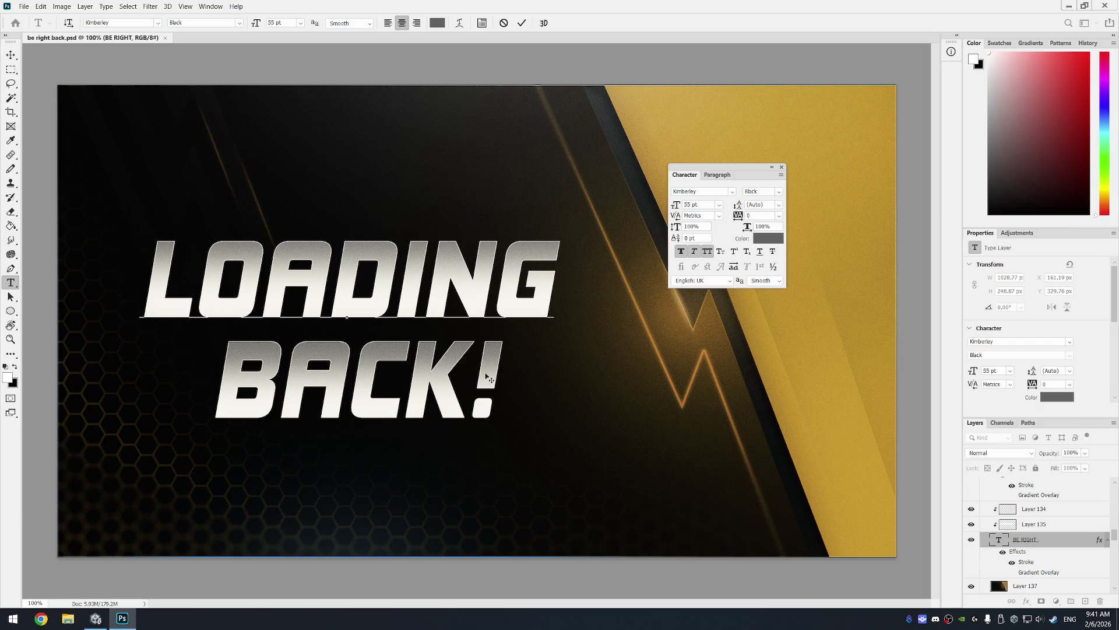
{"action": "type", "text": "T"}
{"action": "key", "text": "ctrl+z"}
{"action": "key", "text": "ctrl+Return"}
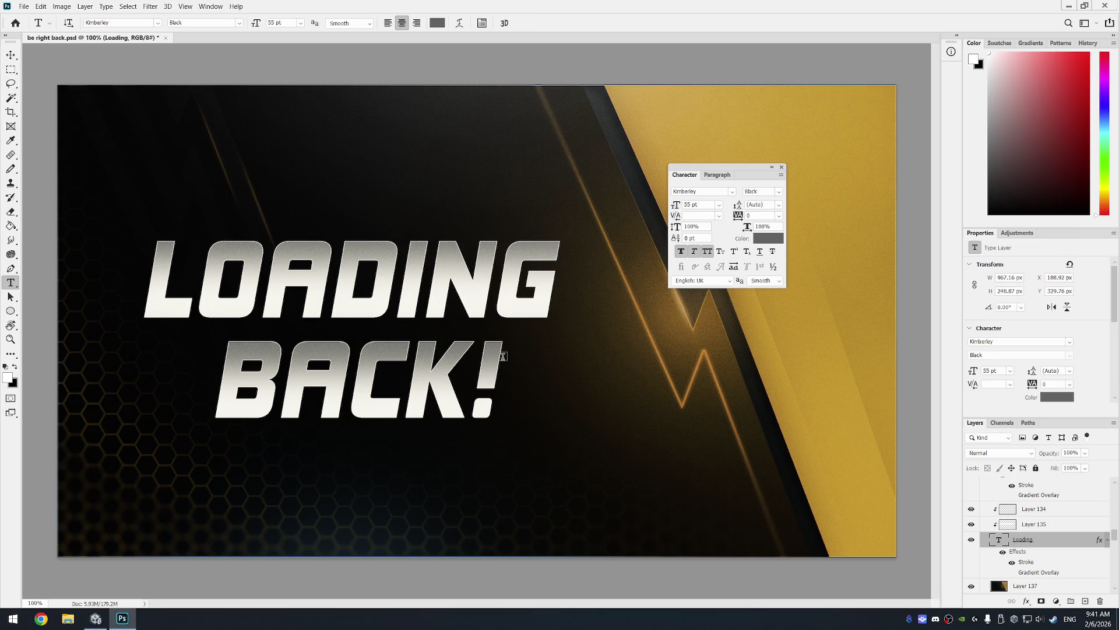
Step: Replace the BACK! text with PLEASE and commit the edit
{"action": "left_click", "coordinate": [502, 355]}
{"action": "key", "text": "Escape"}
{"action": "left_click", "coordinate": [470, 360]}
{"action": "key", "text": "ctrl+a"}
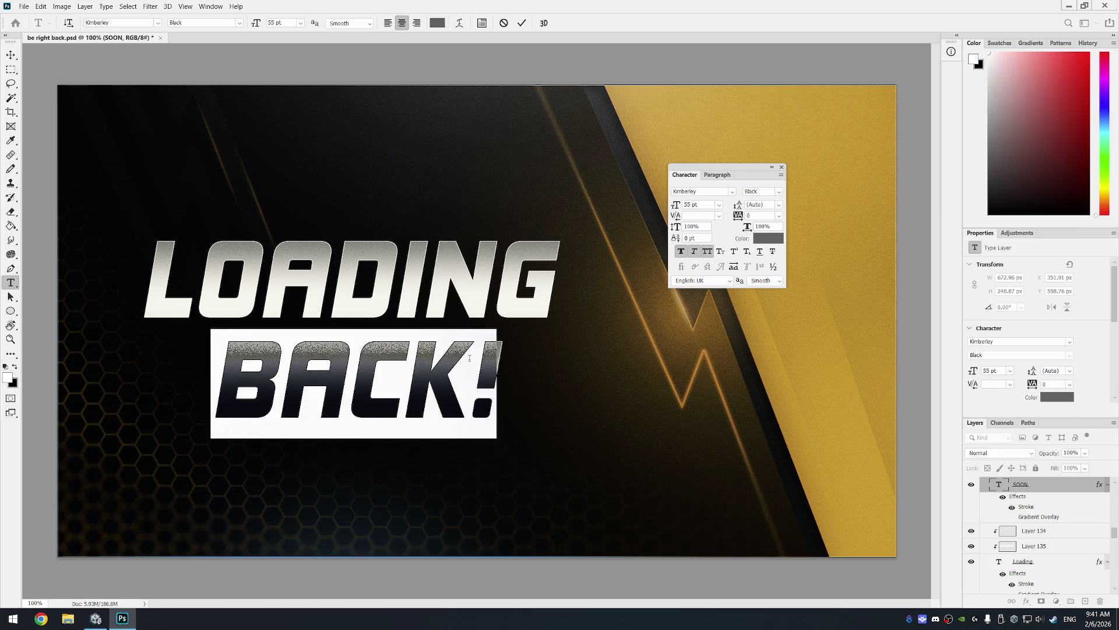
{"action": "type", "text": "PLEASE WA"}
{"action": "type", "text": "IT"}
{"action": "key", "text": "BackSpace"}
{"action": "key", "text": "BackSpace"}
{"action": "key", "text": "BackSpace"}
{"action": "type", "text": "E"}
{"action": "key", "text": "Return"}
{"action": "type", "text": "W"}
{"action": "type", "text": "...."}
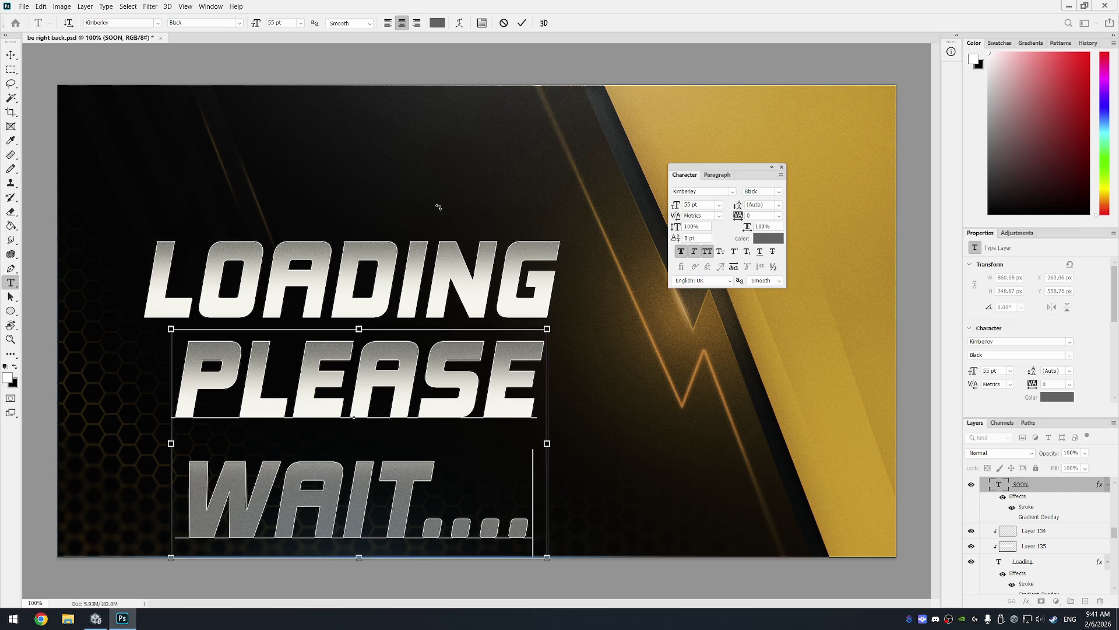
{"action": "key", "text": "Escape"}
{"action": "type", "text": "PLEASE"}
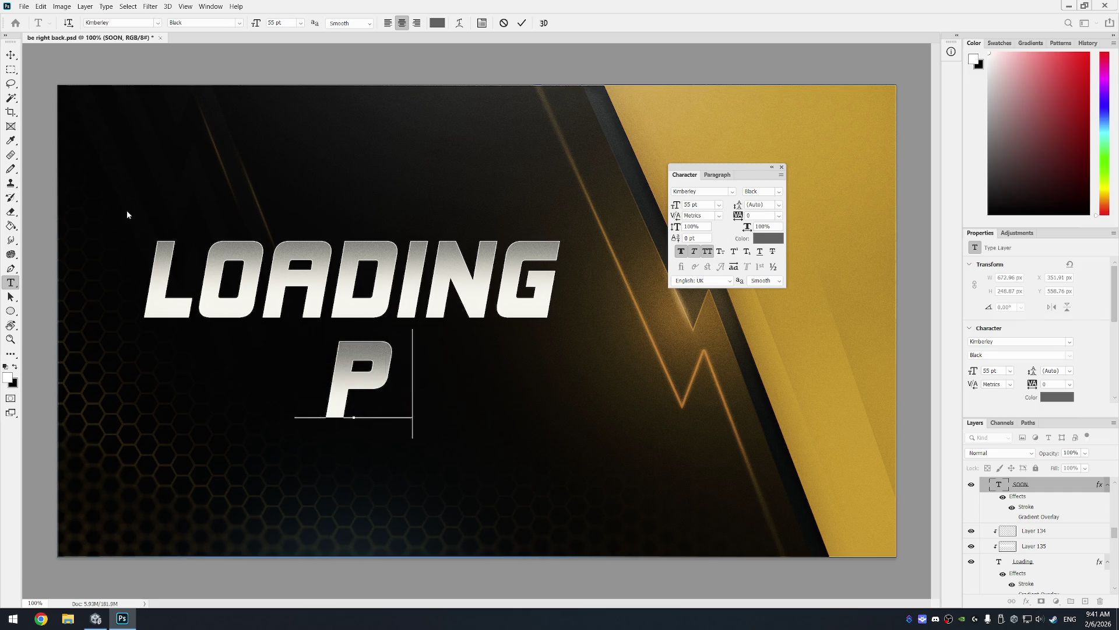
{"action": "left_click", "coordinate": [11, 70]}
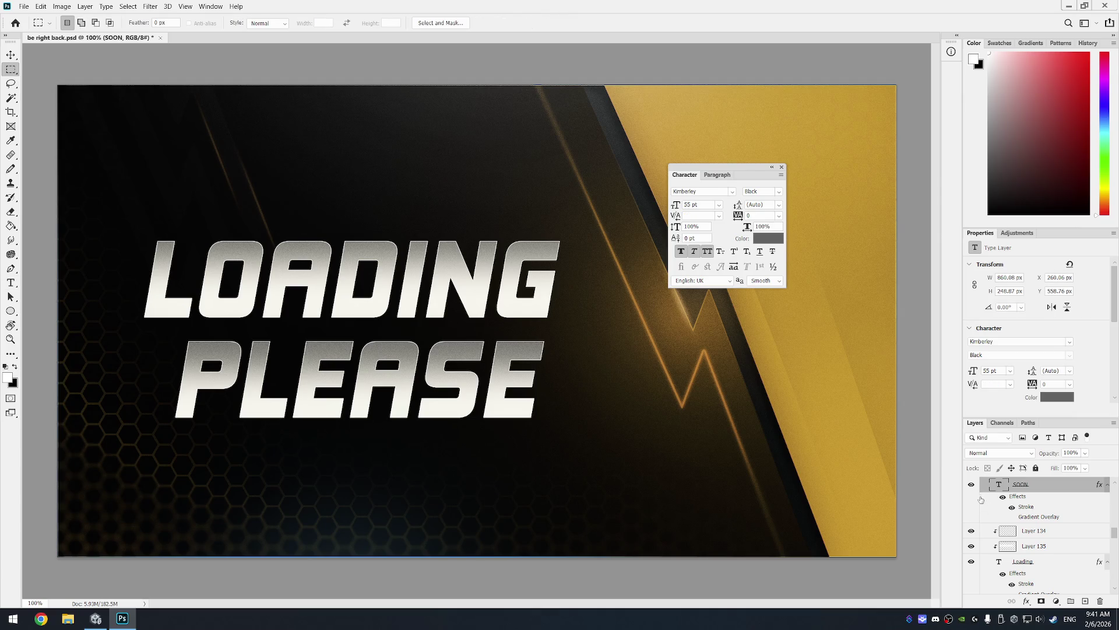
Step: Select Layer 134, Layer 135 and the Loading text layer together
{"action": "scroll", "coordinate": [982, 496], "scroll_direction": "down", "scroll_amount": 1}
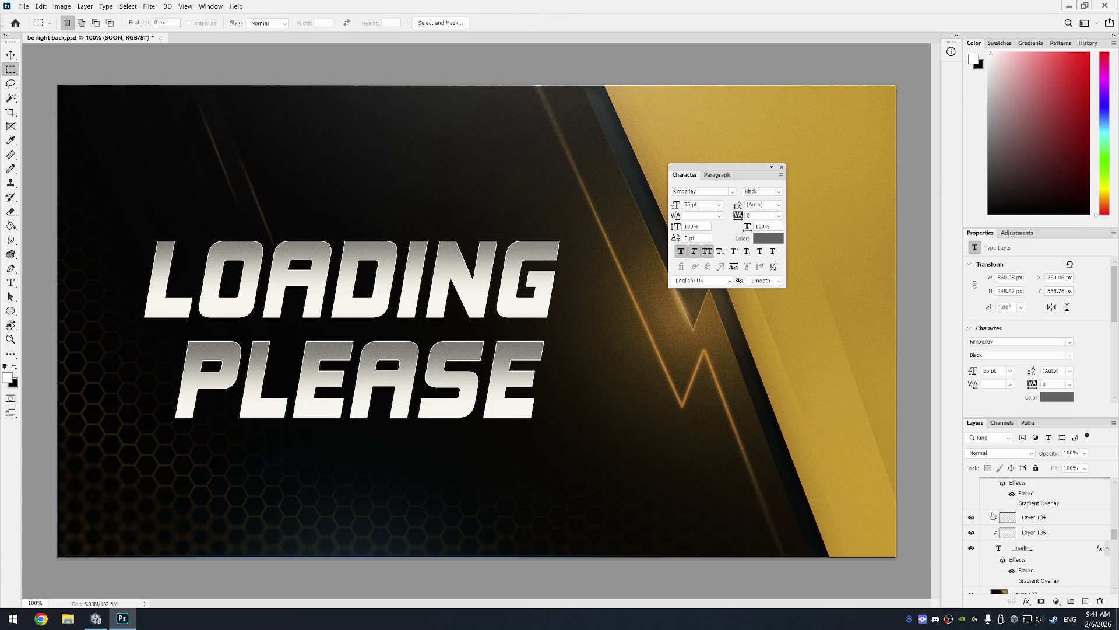
{"action": "left_click", "coordinate": [1049, 524]}
{"action": "left_click", "coordinate": [1050, 534], "text": "shift"}
{"action": "left_click", "coordinate": [1057, 549], "text": "shift"}
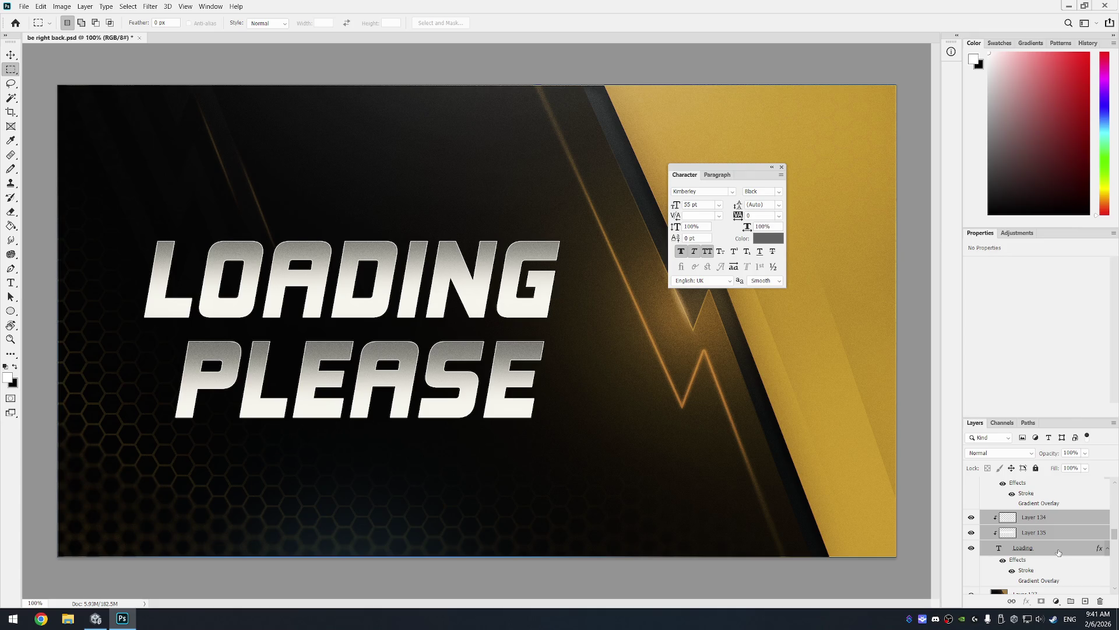
Step: Duplicate the LOADING text and accent layers and move the copy below PLEASE
{"action": "right_click", "coordinate": [1041, 547]}
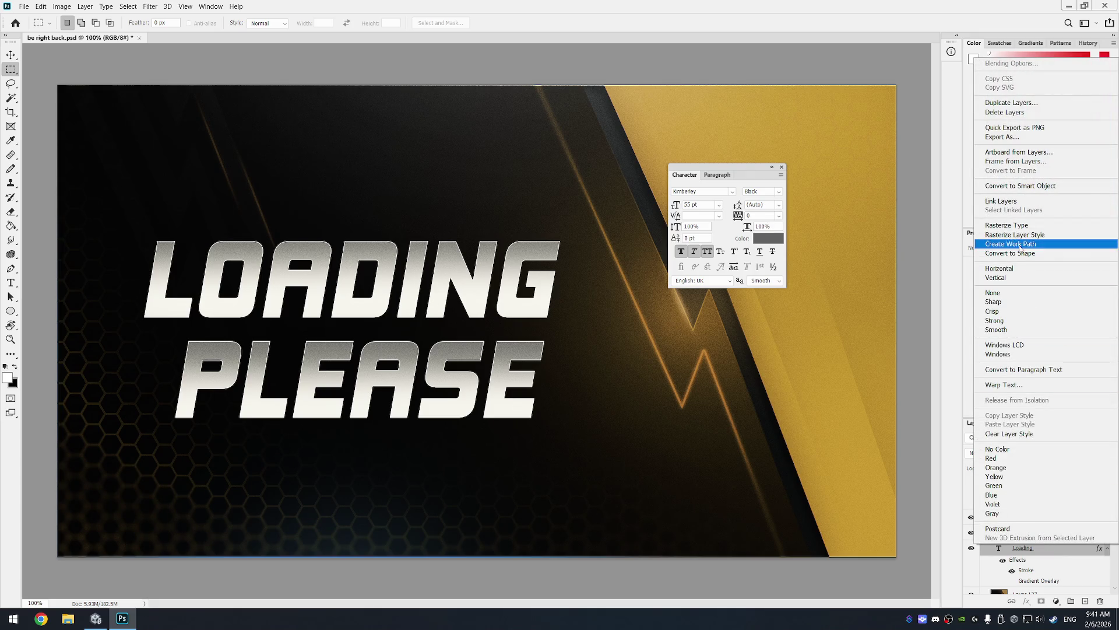
{"action": "key", "text": "Escape"}
{"action": "key", "text": "v"}
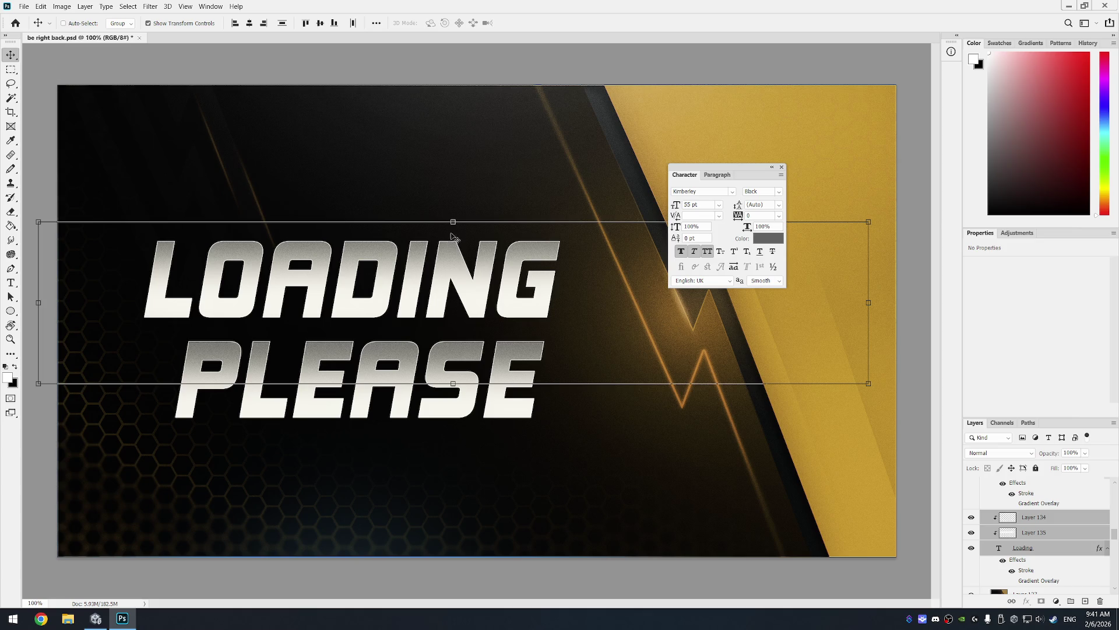
{"action": "mouse_move", "coordinate": [457, 282]}
{"action": "left_mouse_down"}
{"action": "mouse_move", "coordinate": [487, 308]}
{"action": "mouse_move", "coordinate": [465, 332]}
{"action": "mouse_move", "coordinate": [520, 338]}
{"action": "left_mouse_up"}
{"action": "key", "text": "ctrl+z"}
{"action": "right_click", "coordinate": [1051, 518]}
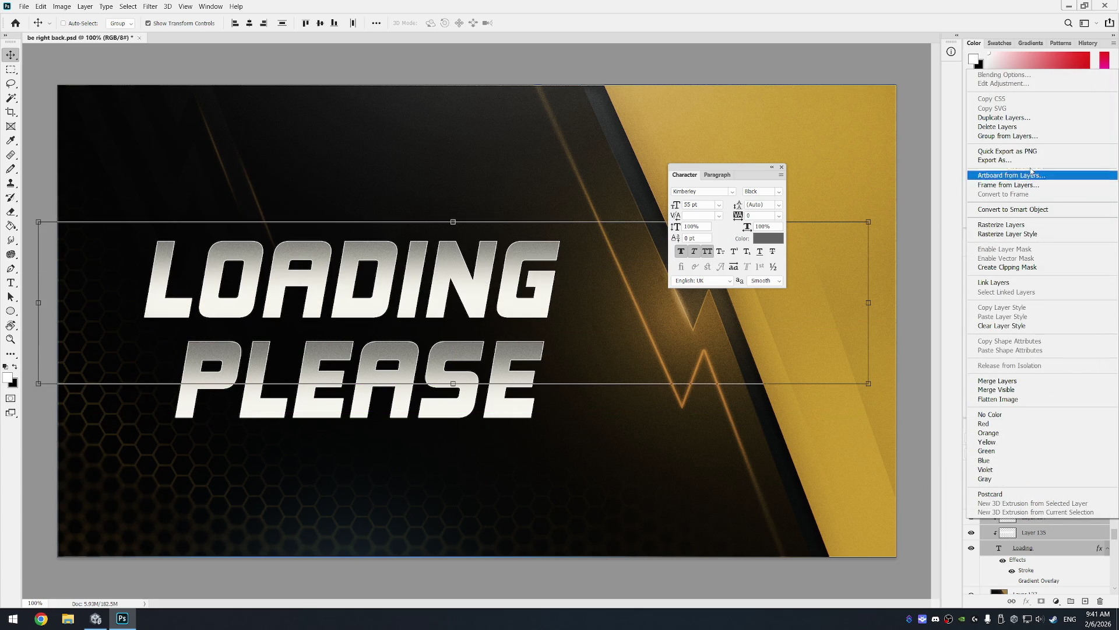
{"action": "left_click", "coordinate": [1003, 117]}
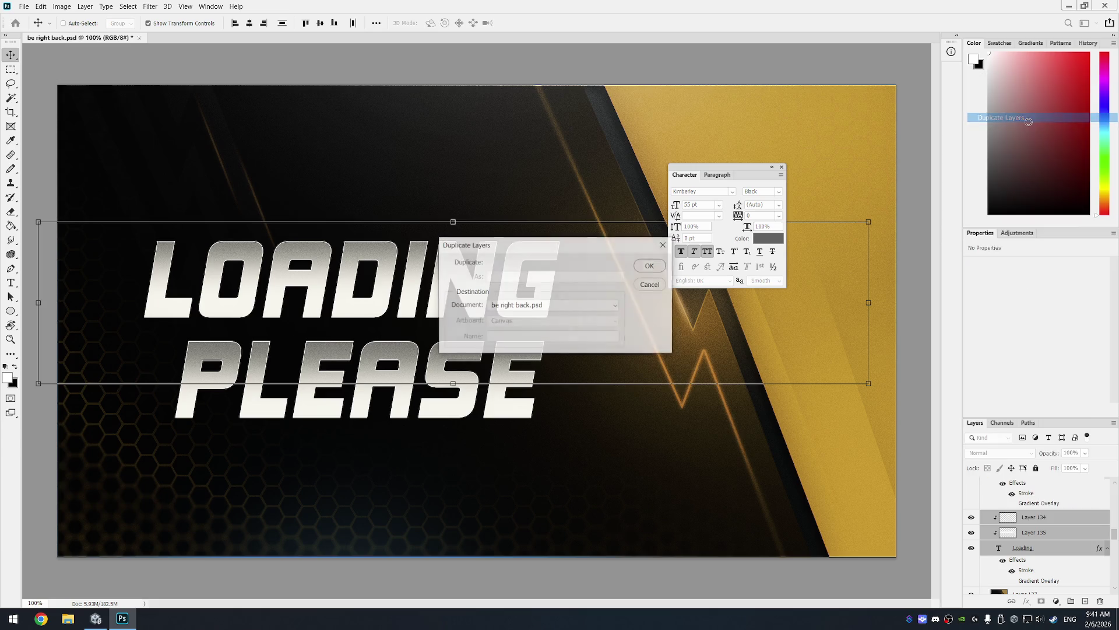
{"action": "left_click", "coordinate": [656, 268]}
{"action": "mouse_move", "coordinate": [462, 291]}
{"action": "left_mouse_down"}
{"action": "mouse_move", "coordinate": [455, 425]}
{"action": "mouse_move", "coordinate": [488, 462]}
{"action": "mouse_move", "coordinate": [524, 470]}
{"action": "mouse_move", "coordinate": [501, 484]}
{"action": "mouse_move", "coordinate": [513, 465]}
{"action": "left_mouse_up"}
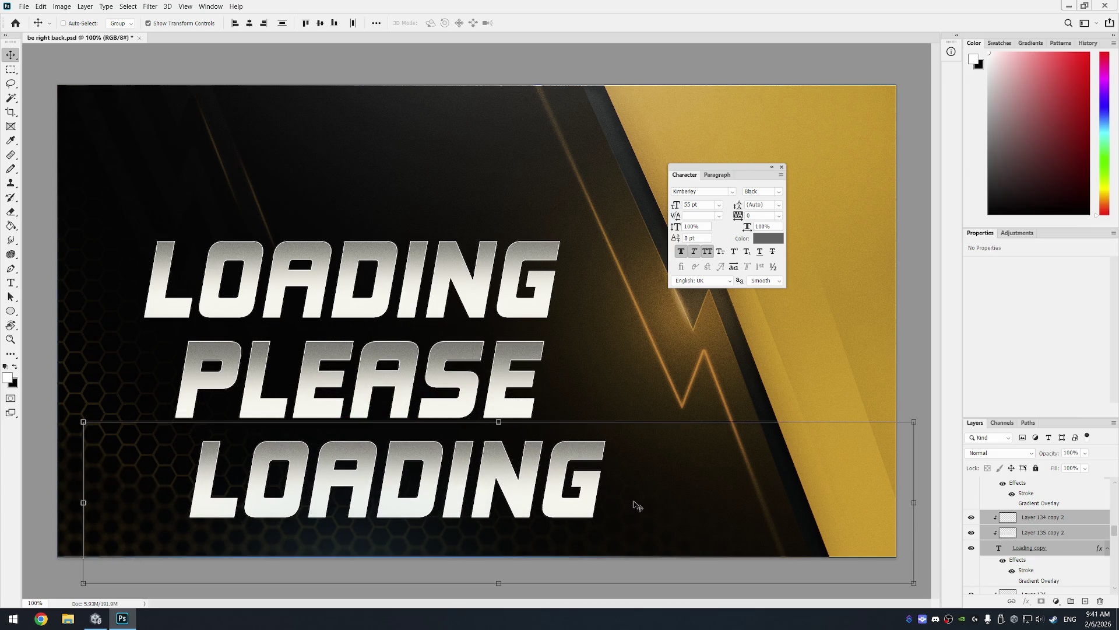
Step: Retype the copied LOADING line as WAIT... and commit it
{"action": "key", "text": "t"}
{"action": "left_click", "coordinate": [602, 489]}
{"action": "key", "text": "Escape"}
{"action": "left_click", "coordinate": [540, 475]}
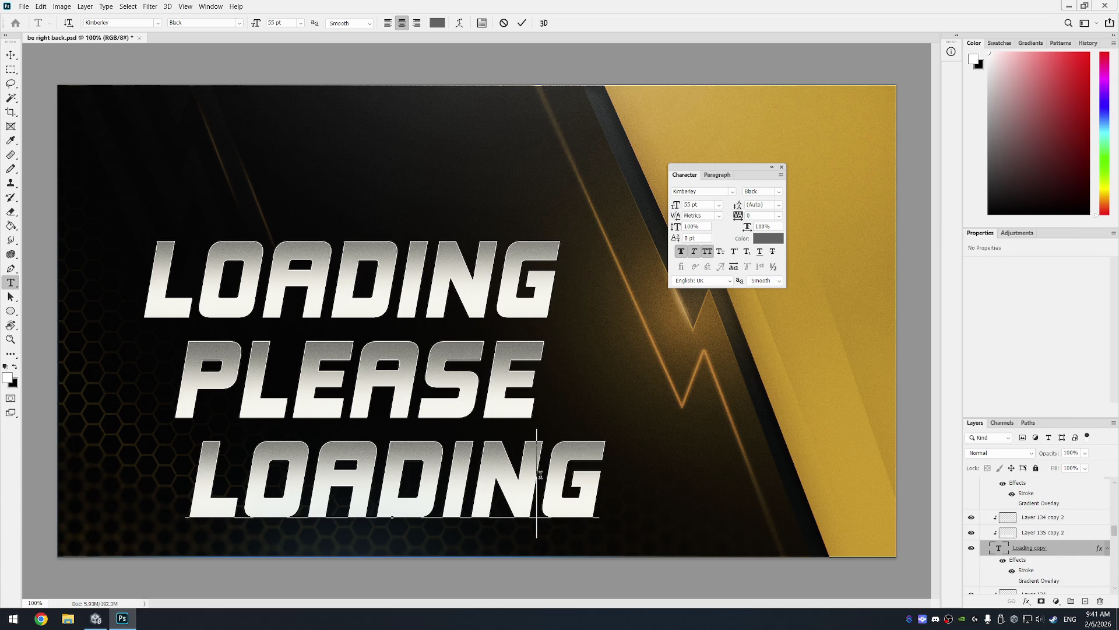
{"action": "key", "text": "ctrl+a"}
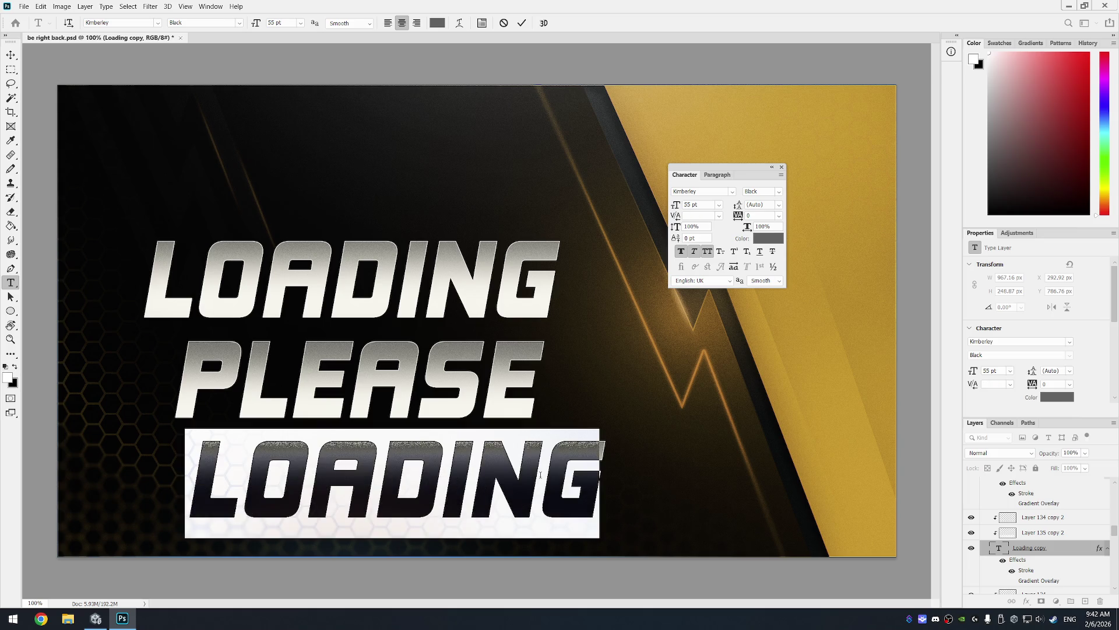
{"action": "type", "text": "WAIT..."}
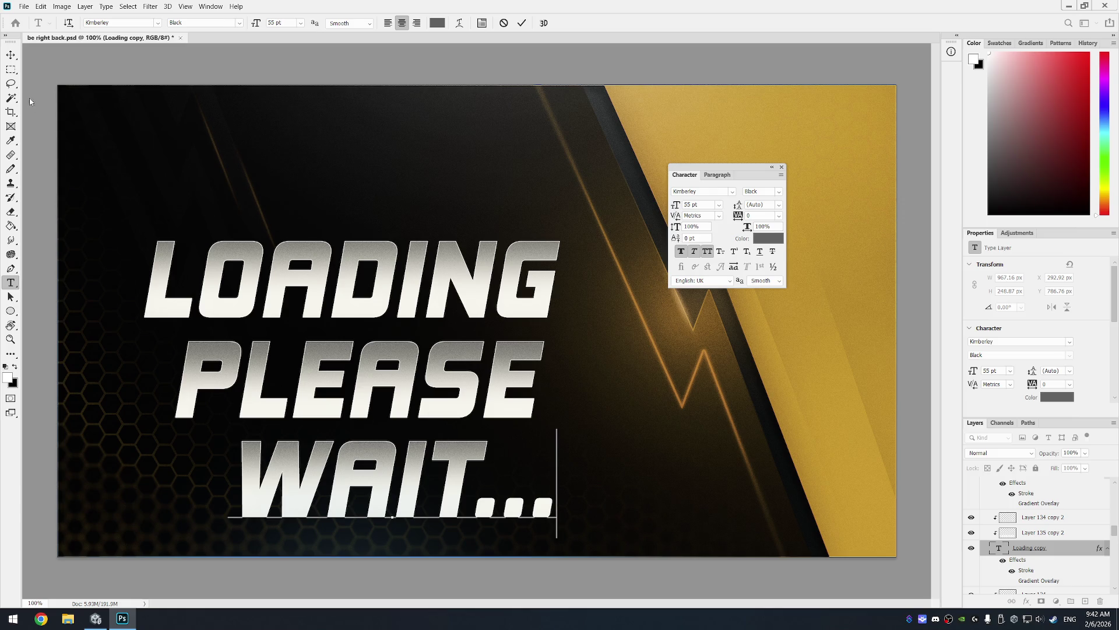
{"action": "left_click", "coordinate": [11, 69]}
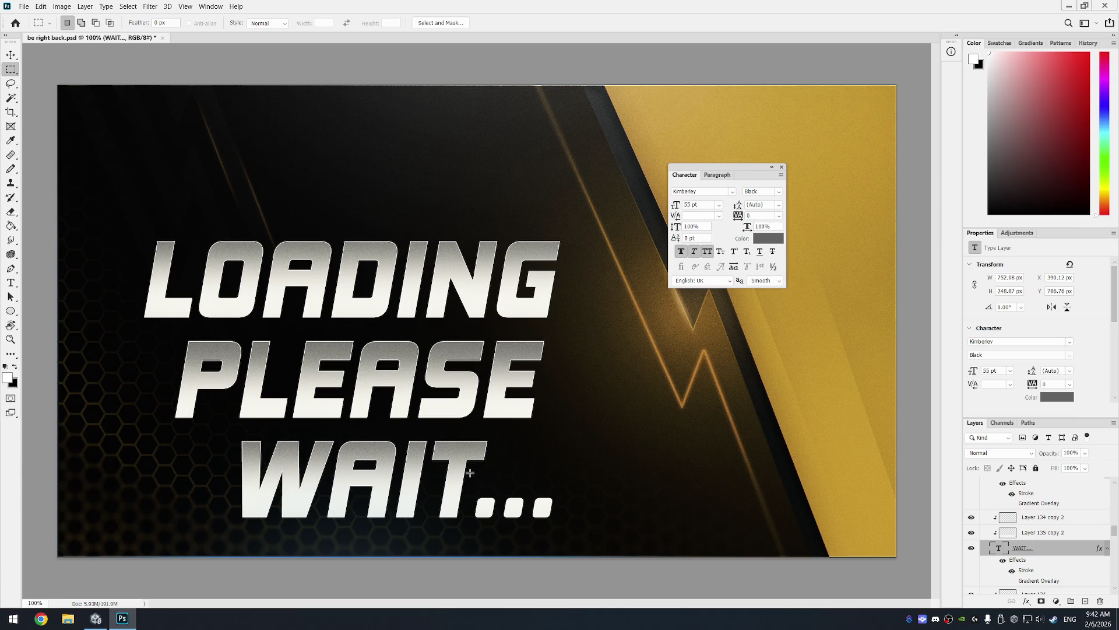
{"action": "left_click", "coordinate": [10, 57]}
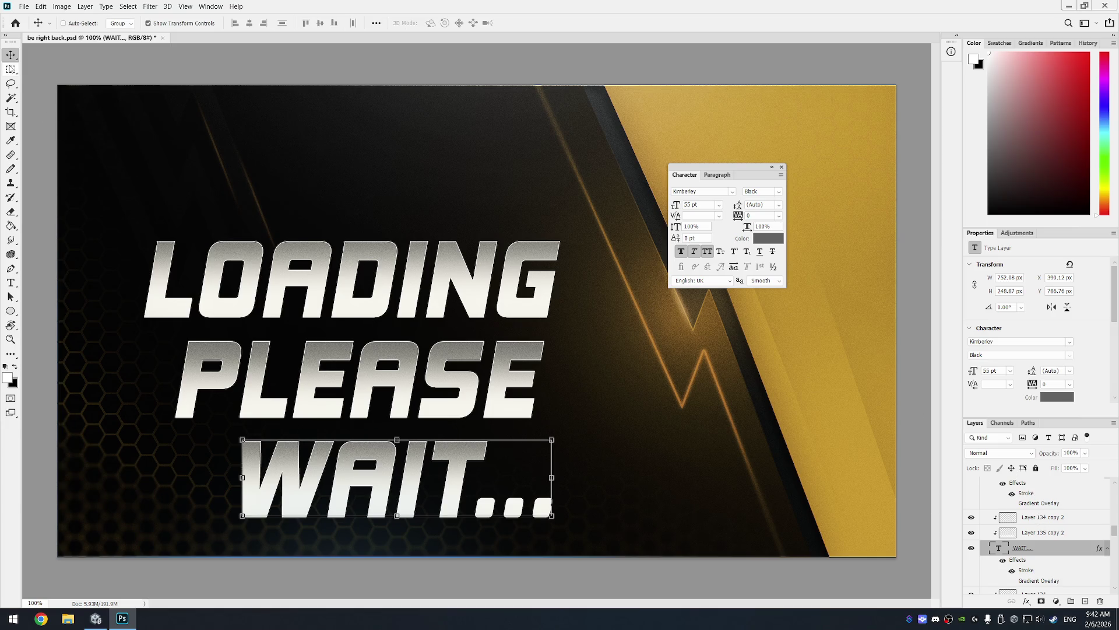
Step: Move LOADING and its Layer 134 and 135 accents up about 100 px
{"action": "key", "text": "m"}
{"action": "key", "text": "t"}
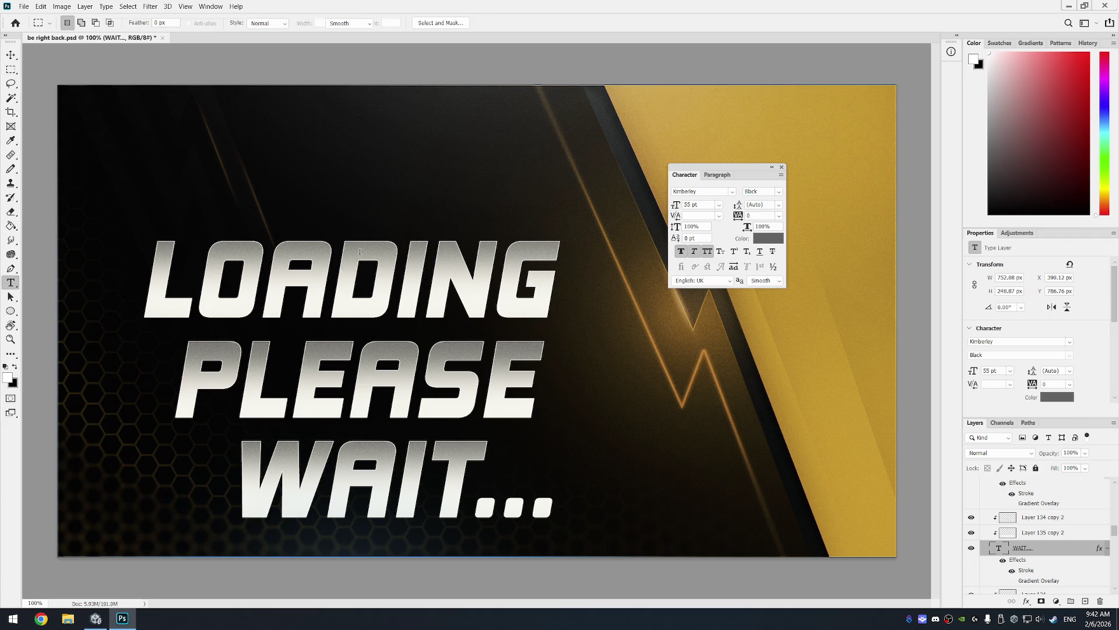
{"action": "left_click", "coordinate": [394, 280]}
{"action": "left_click", "coordinate": [1042, 529]}
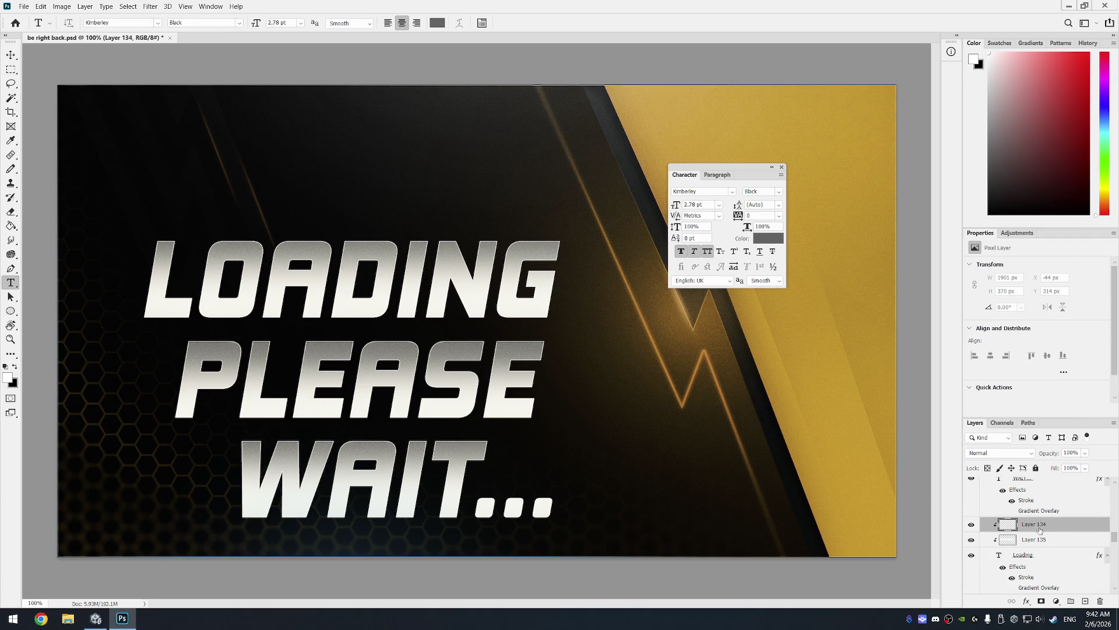
{"action": "left_click", "coordinate": [1039, 541], "text": "shift"}
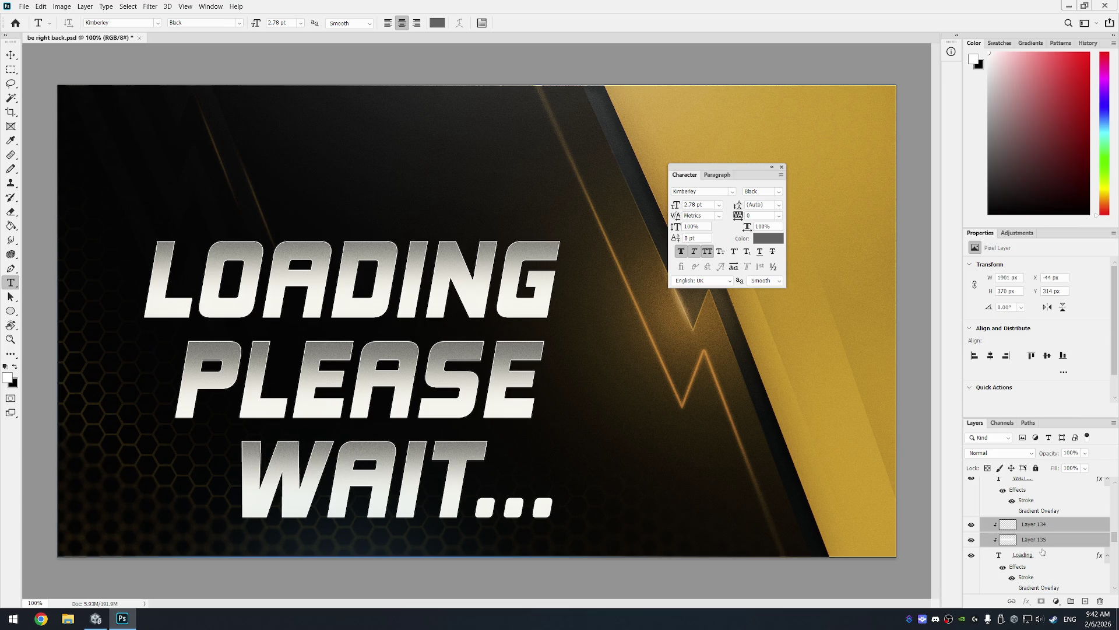
{"action": "left_click", "coordinate": [1044, 555], "text": "shift"}
{"action": "key", "text": "v"}
{"action": "left_click_drag", "start_coordinate": [379, 304], "coordinate": [356, 237]}
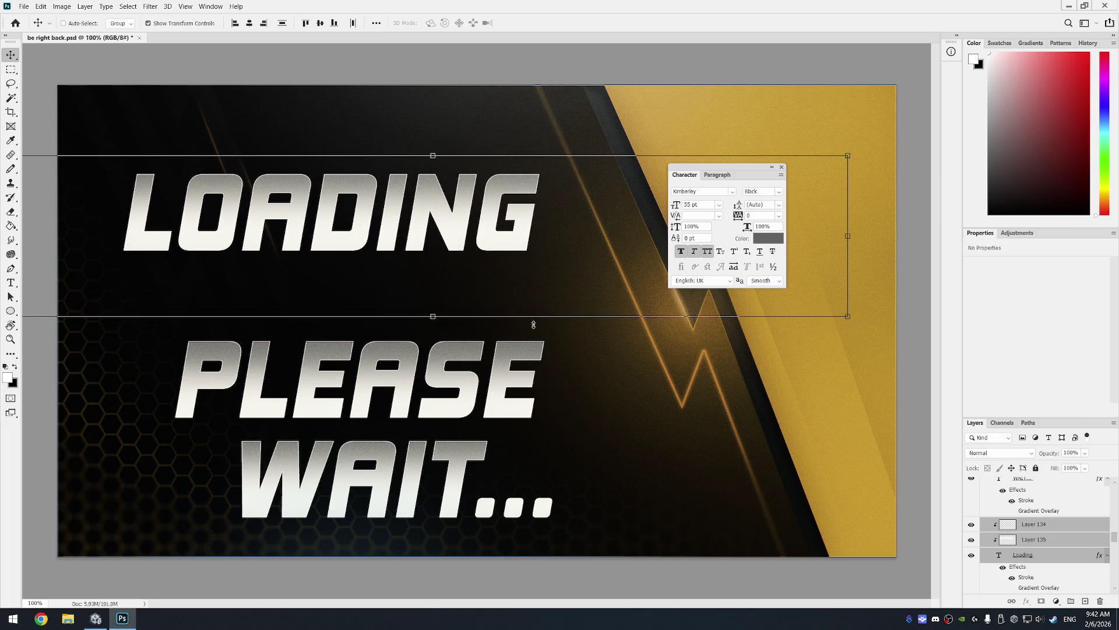
Step: Identify the SOON layer holding the PLEASE text and rename it to PLEASE
{"action": "scroll", "coordinate": [1039, 509], "scroll_direction": "down", "scroll_amount": 4}
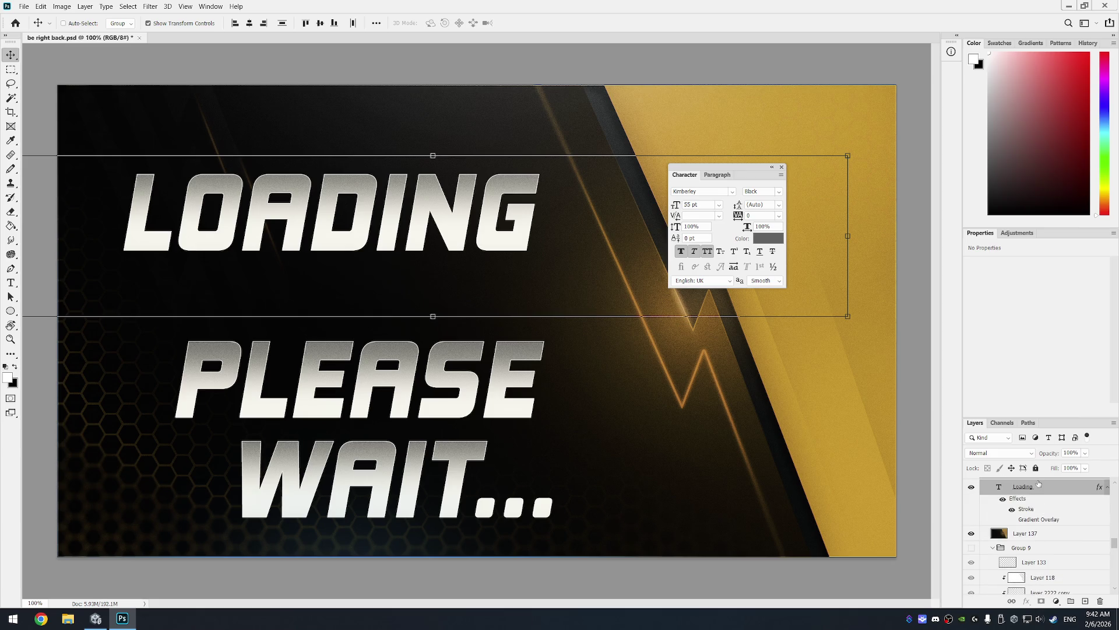
{"action": "scroll", "coordinate": [1048, 528], "scroll_direction": "up", "scroll_amount": 6}
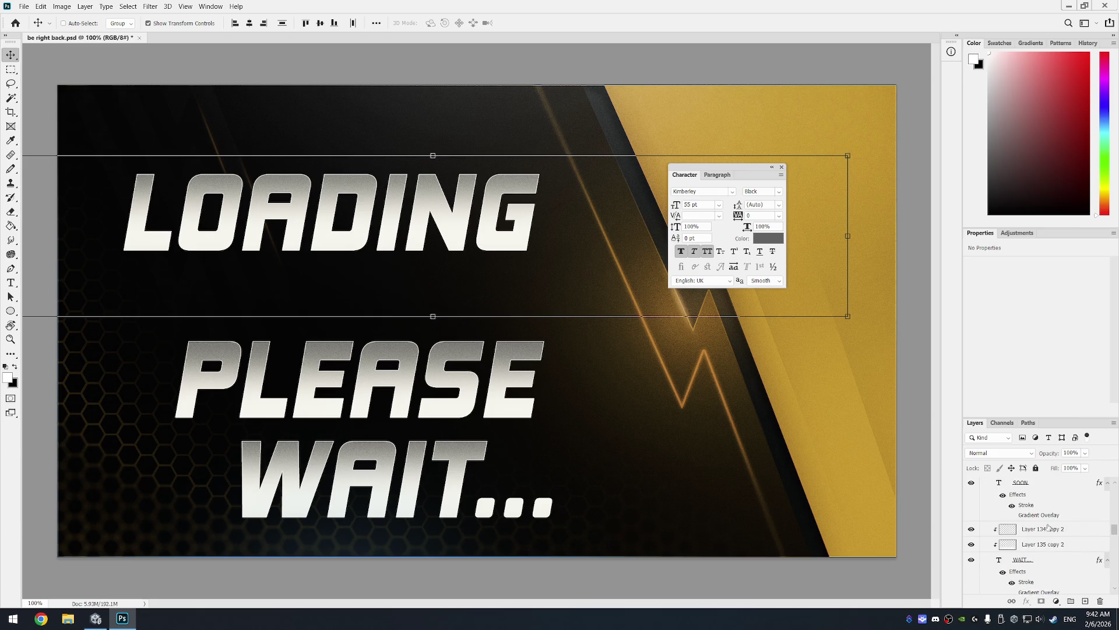
{"action": "scroll", "coordinate": [1048, 528], "scroll_direction": "up", "scroll_amount": 5}
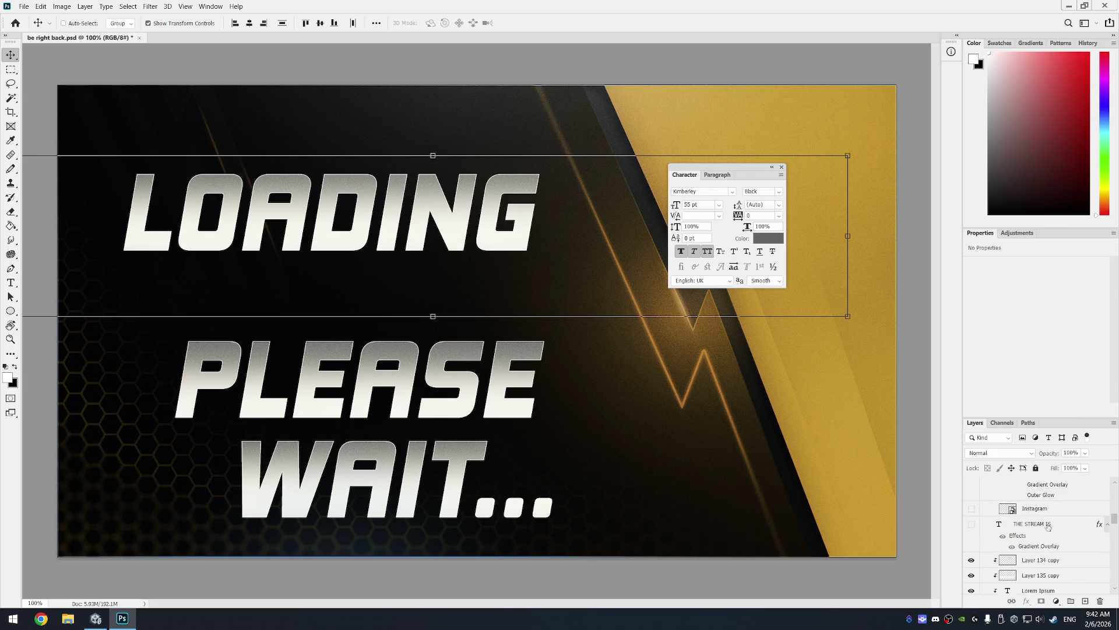
{"action": "scroll", "coordinate": [1049, 541], "scroll_direction": "down", "scroll_amount": 1}
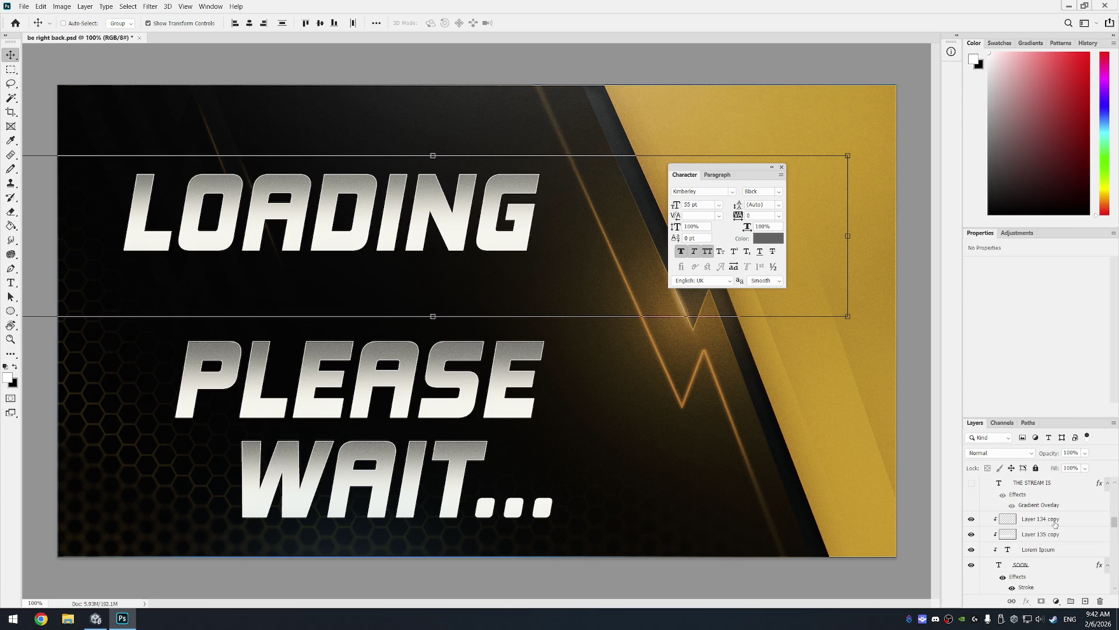
{"action": "left_click", "coordinate": [971, 564]}
{"action": "left_click", "coordinate": [972, 564]}
{"action": "left_click", "coordinate": [1037, 565]}
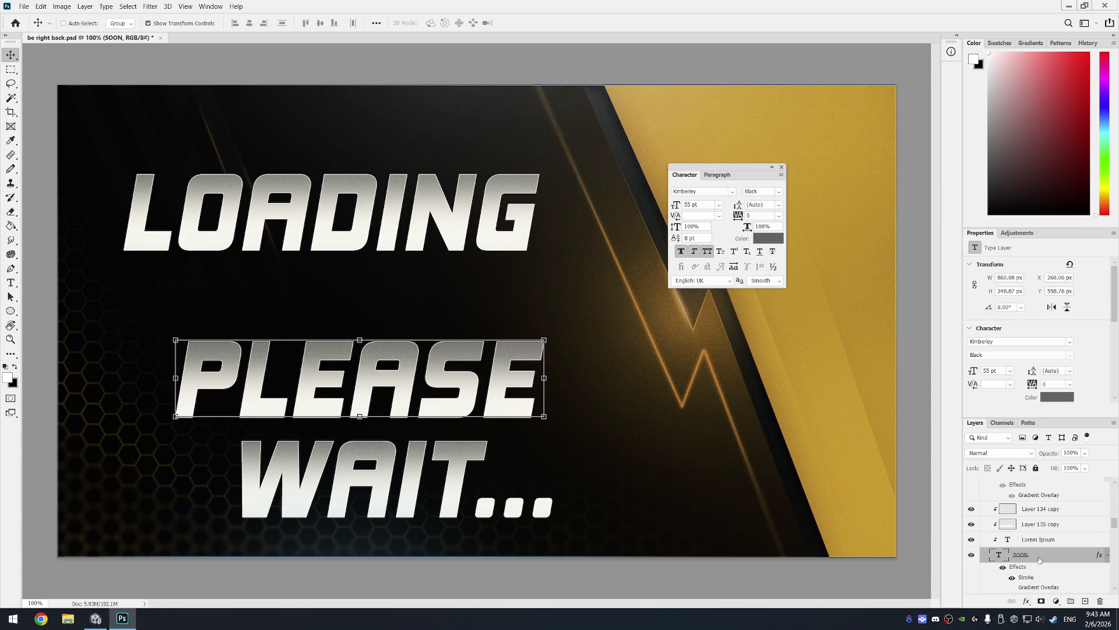
{"action": "double_click", "coordinate": [1039, 560]}
{"action": "key", "text": "Escape"}
{"action": "double_click", "coordinate": [1020, 554]}
{"action": "type", "text": "PLEASE"}
{"action": "key", "text": "Return"}
Step: Select the Lorem Ipsum layer and toggle its visibility to check its content
{"action": "left_click", "coordinate": [1052, 512], "text": "shift"}
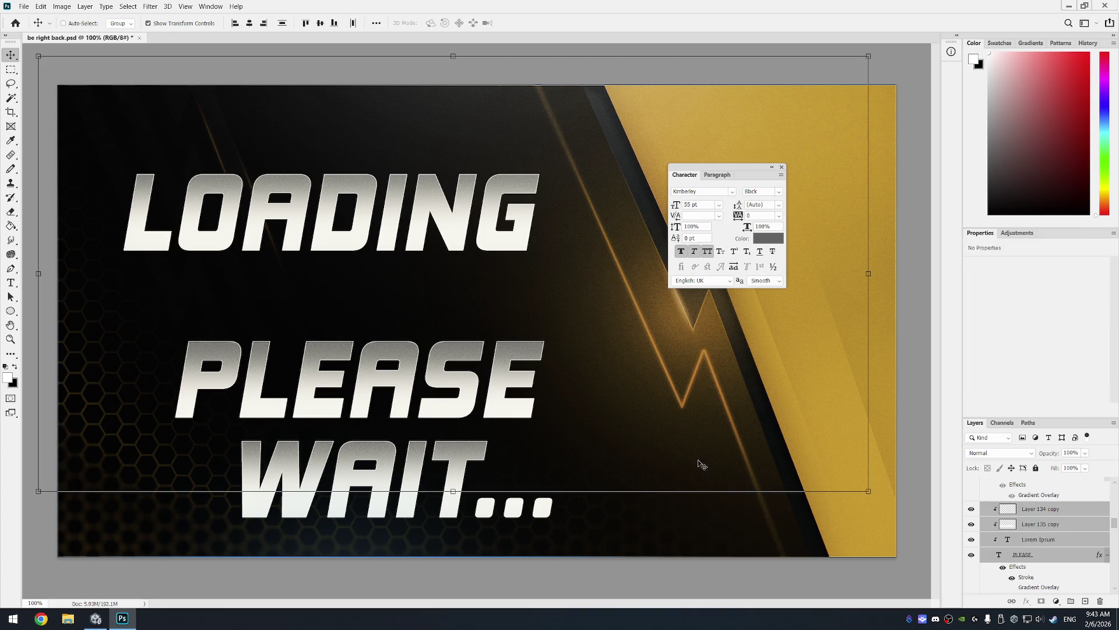
{"action": "left_click", "coordinate": [1040, 540]}
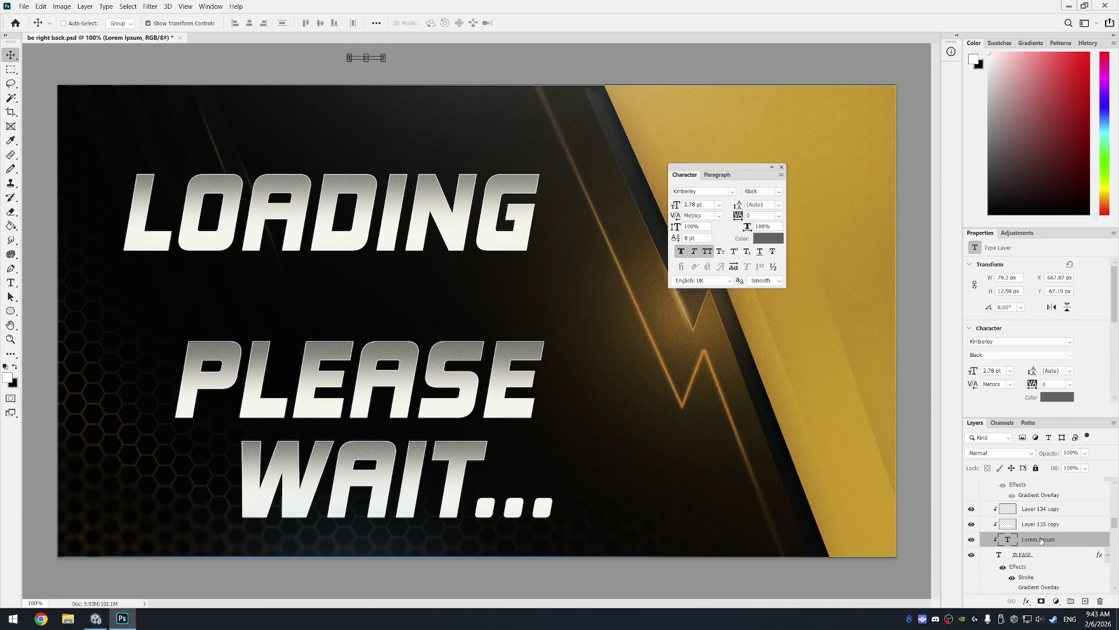
{"action": "left_click", "coordinate": [972, 539]}
{"action": "left_click", "coordinate": [972, 540]}
Step: Delete the Lorem Ipsum layer via Delete Layer, confirming with Yes
{"action": "right_click", "coordinate": [1046, 544]}
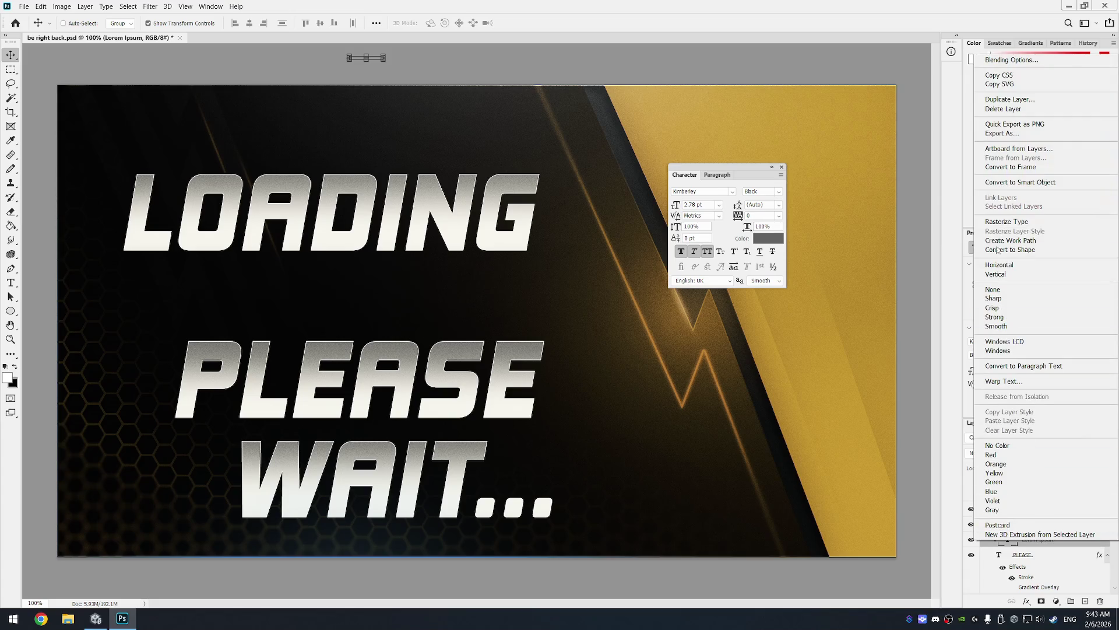
{"action": "left_click", "coordinate": [1020, 109]}
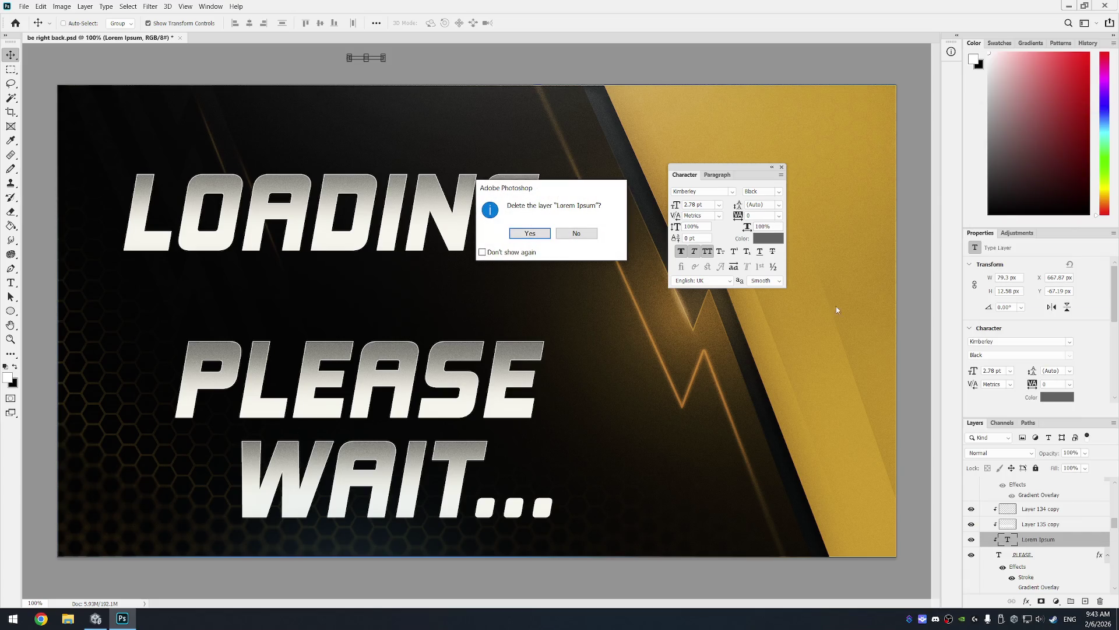
{"action": "left_click", "coordinate": [528, 234]}
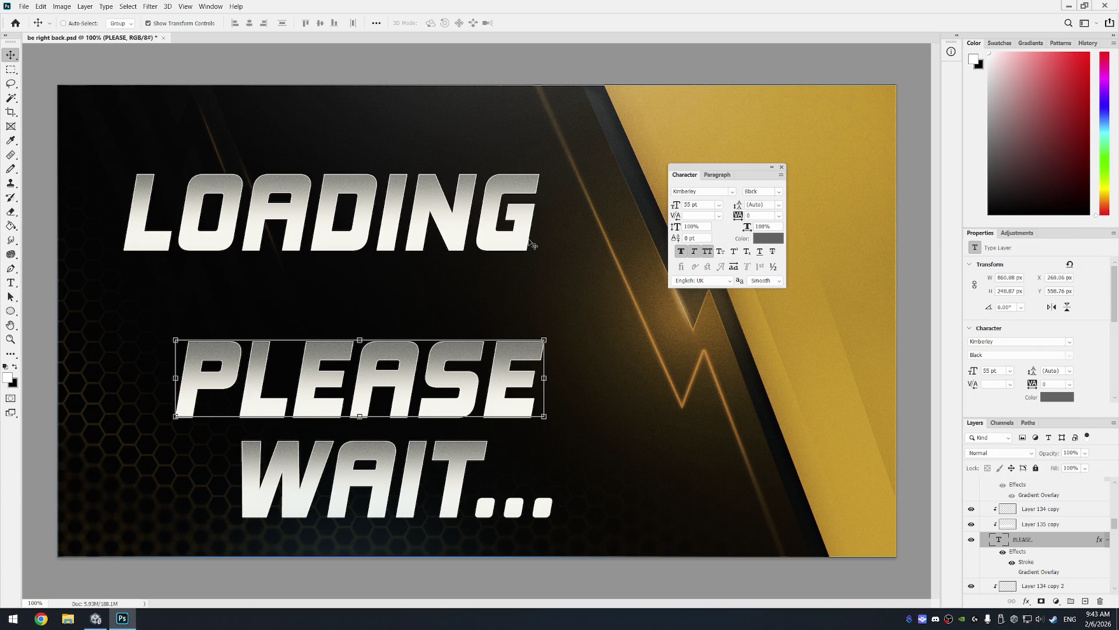
{"action": "left_click", "coordinate": [1040, 516], "text": "shift"}
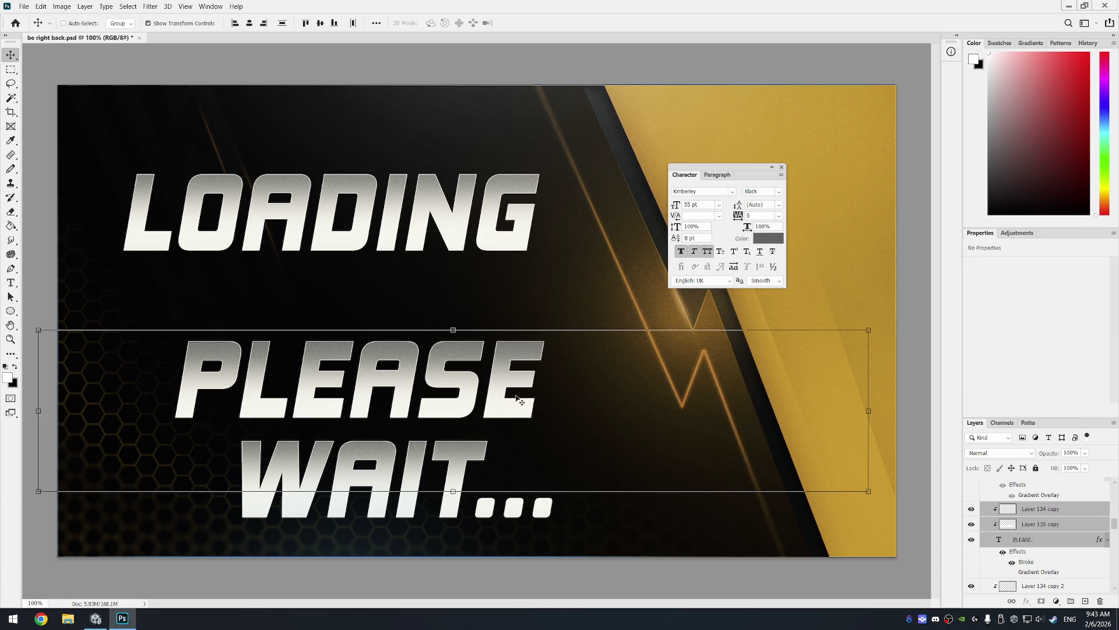
Step: Drag PLEASE and its linked layers up closer to LOADING
{"action": "left_click_drag", "start_coordinate": [472, 382], "coordinate": [478, 332]}
{"action": "scroll", "coordinate": [1055, 508], "scroll_direction": "up", "scroll_amount": 1}
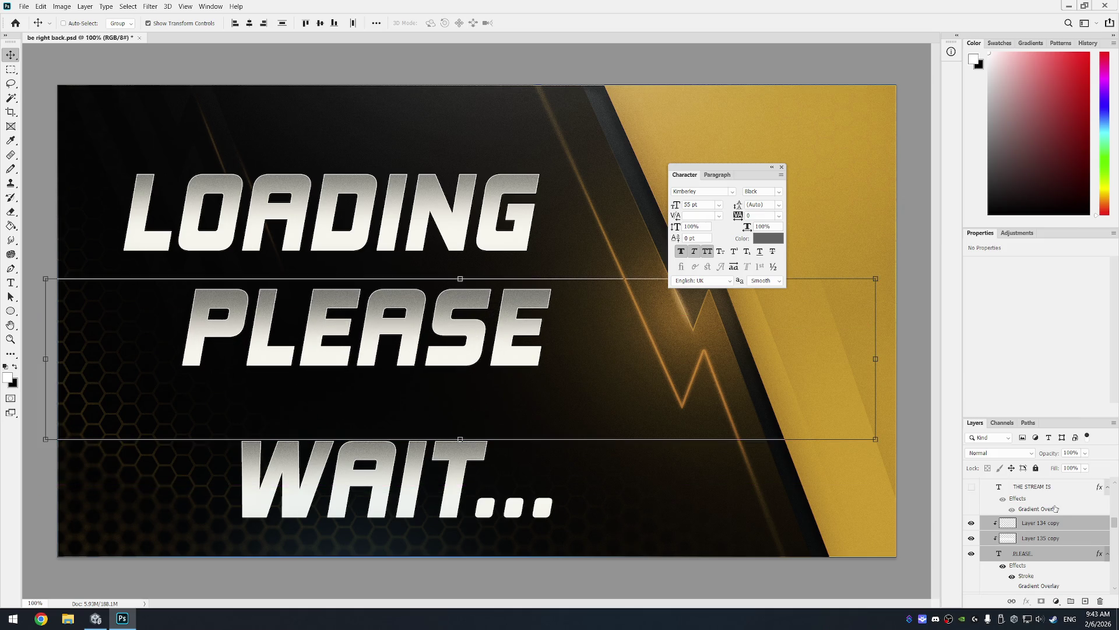
{"action": "scroll", "coordinate": [1055, 509], "scroll_direction": "down", "scroll_amount": 4}
{"action": "scroll", "coordinate": [1055, 510], "scroll_direction": "down", "scroll_amount": 3}
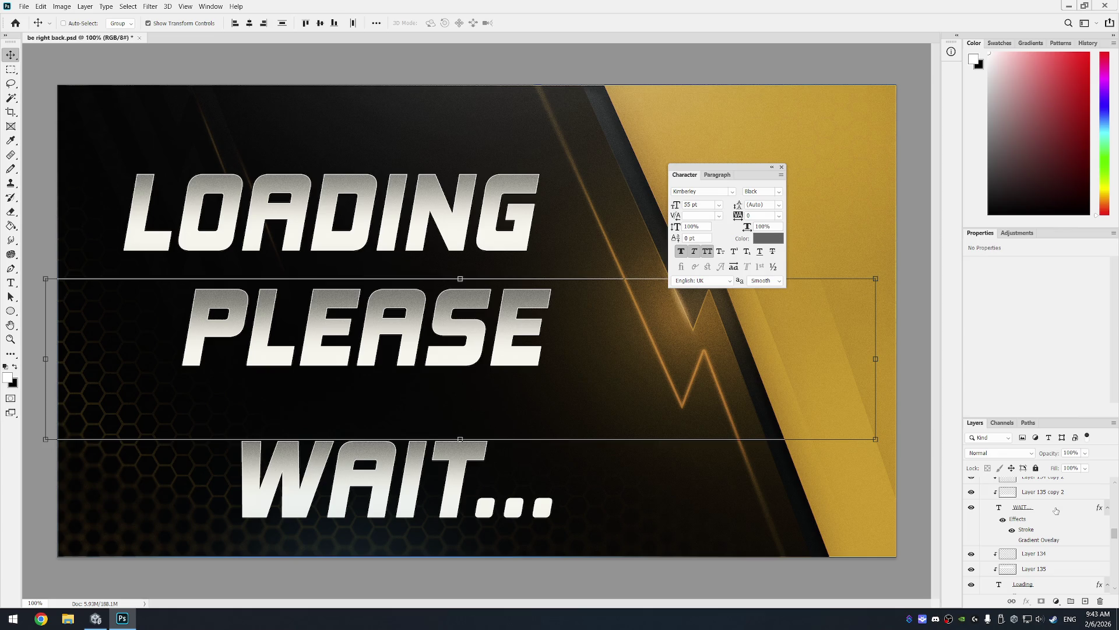
{"action": "scroll", "coordinate": [1056, 511], "scroll_direction": "up", "scroll_amount": 1}
Step: Move WAIT... with Layer 134 copy 2 and Layer 135 copy 2 up under PLEASE
{"action": "left_click", "coordinate": [1065, 496]}
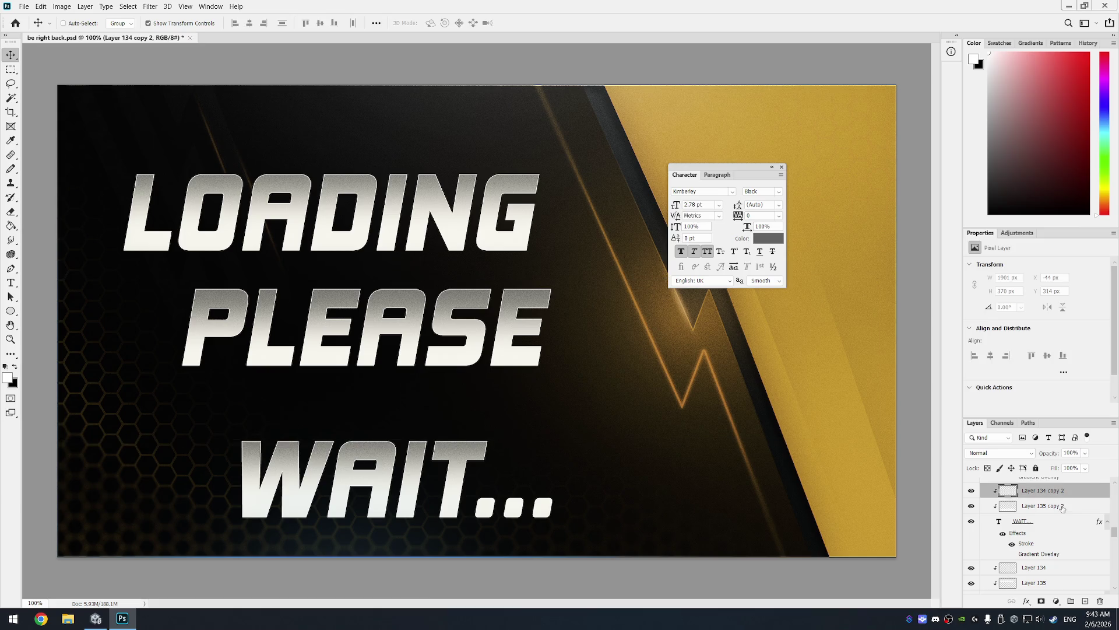
{"action": "left_click", "coordinate": [1063, 507], "text": "shift"}
{"action": "left_click", "coordinate": [1062, 521], "text": "shift"}
{"action": "mouse_move", "coordinate": [429, 479]}
{"action": "left_mouse_down"}
{"action": "mouse_move", "coordinate": [440, 441]}
{"action": "mouse_move", "coordinate": [450, 445]}
{"action": "left_mouse_up"}
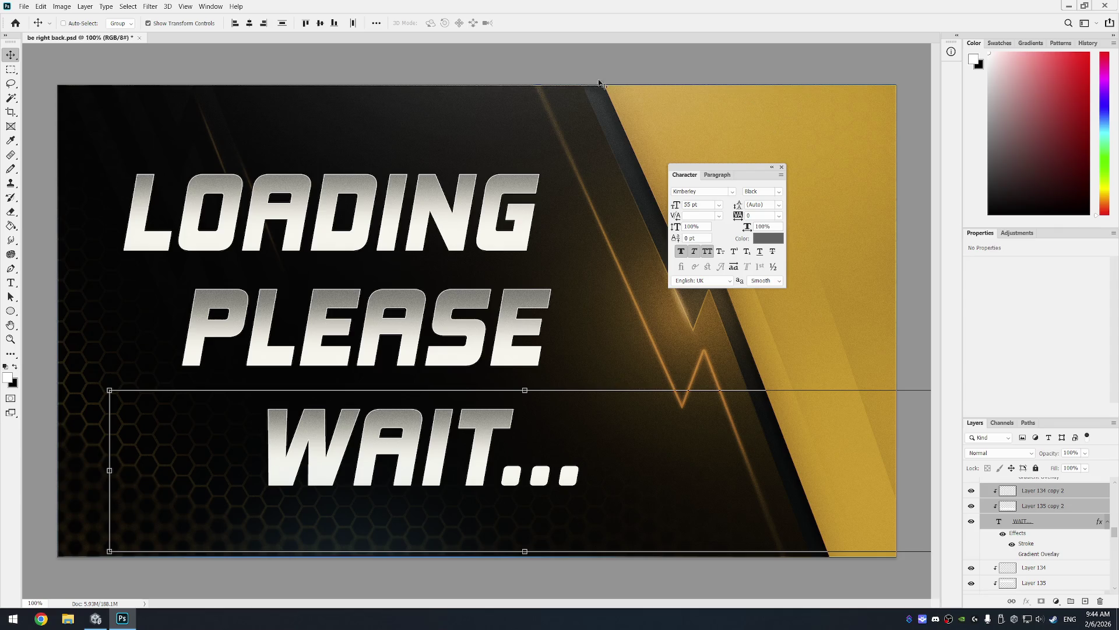
Step: Close the saved loading please wait.psd document, leaving the PNG open
{"action": "left_click", "coordinate": [11, 69]}
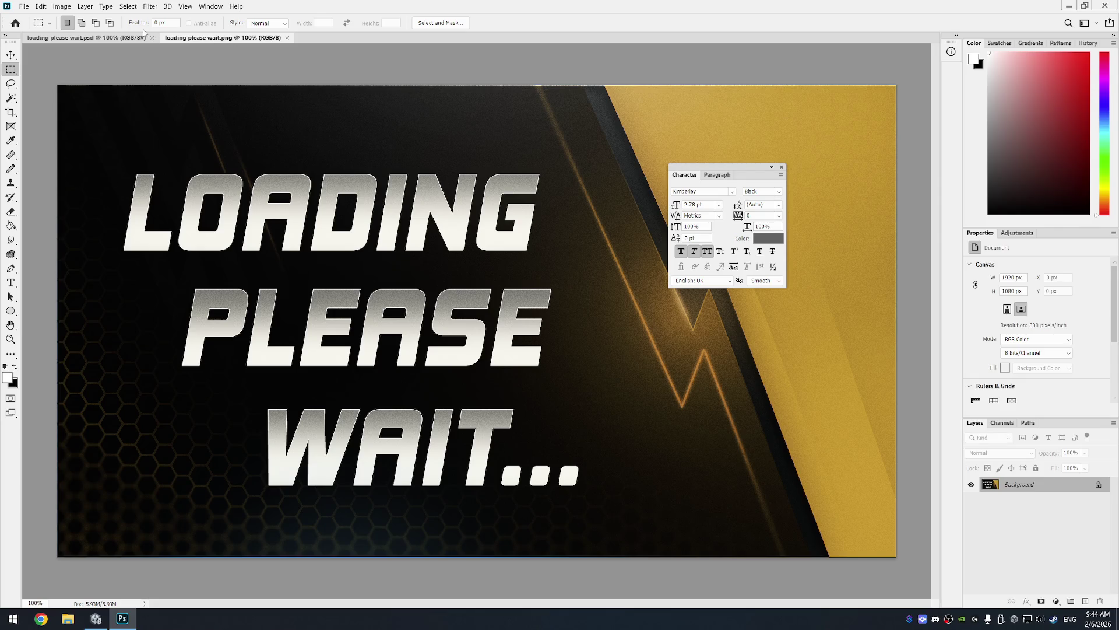
{"action": "left_click", "coordinate": [154, 37]}
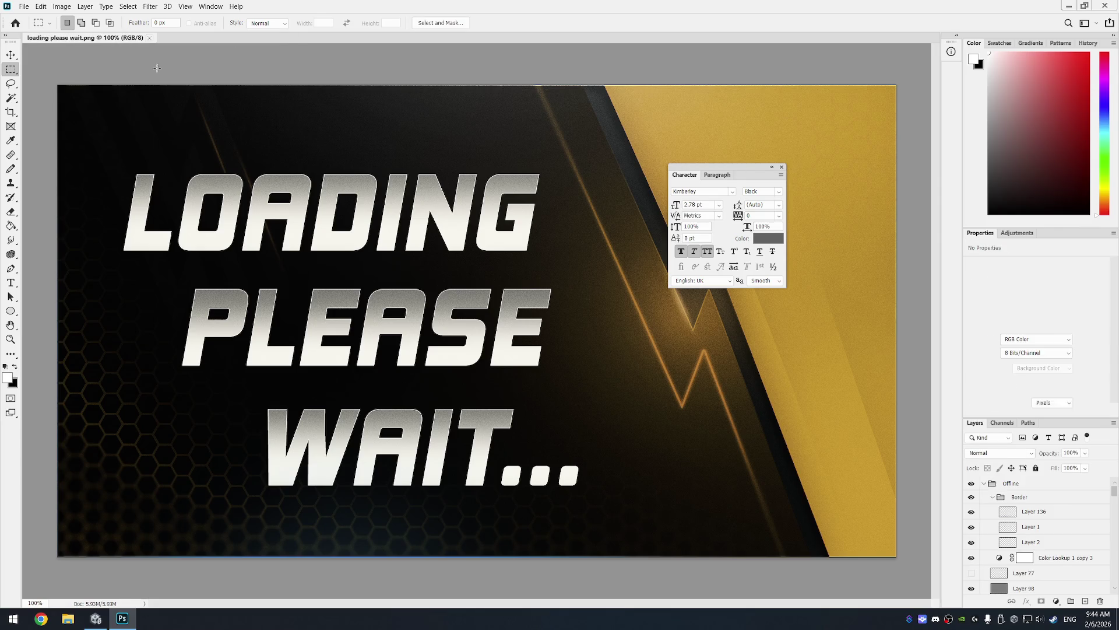
Step: Select the whole canvas, apply the Edit command, save loading please wait.png, and deselect
{"action": "key", "text": "ctrl+a"}
{"action": "scroll", "coordinate": [159, 72], "scroll_direction": "up", "scroll_amount": 10}
{"action": "left_click", "coordinate": [41, 6]}
{"action": "left_click", "coordinate": [82, 117]}
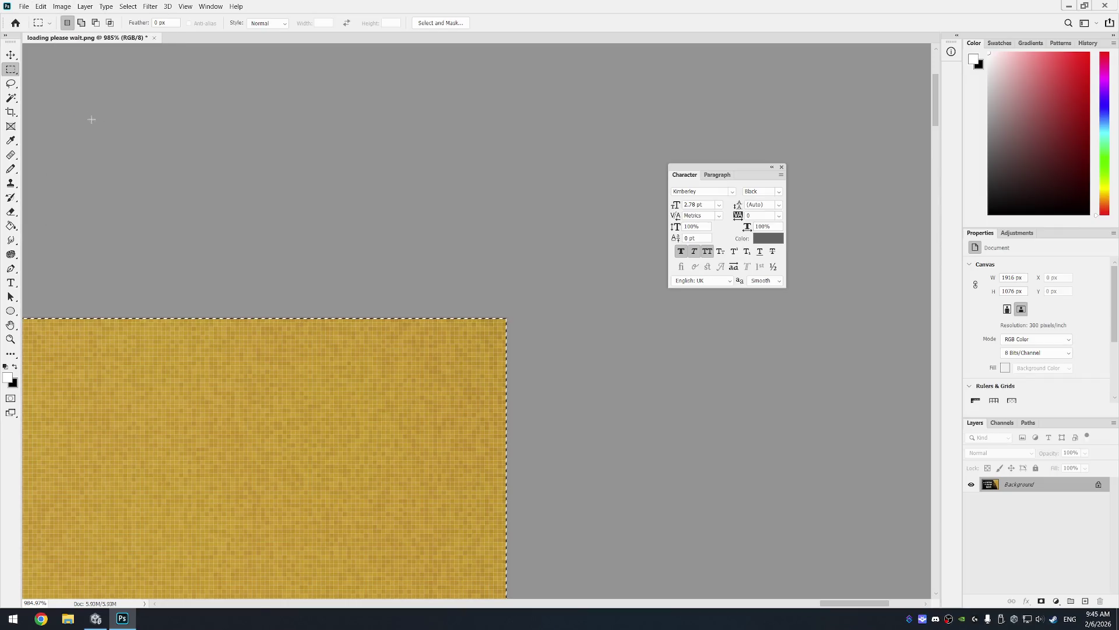
{"action": "scroll", "coordinate": [377, 243], "scroll_direction": "down", "scroll_amount": 5}
{"action": "scroll", "coordinate": [372, 237], "scroll_direction": "down", "scroll_amount": 6}
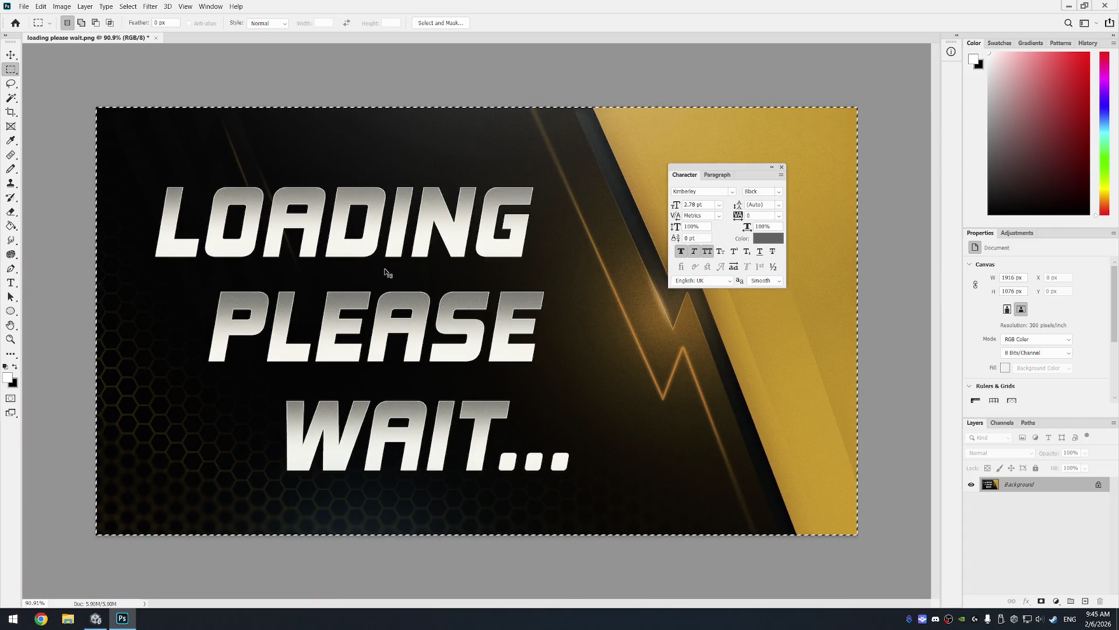
{"action": "key", "text": "ctrl+s"}
{"action": "left_click", "coordinate": [157, 66]}
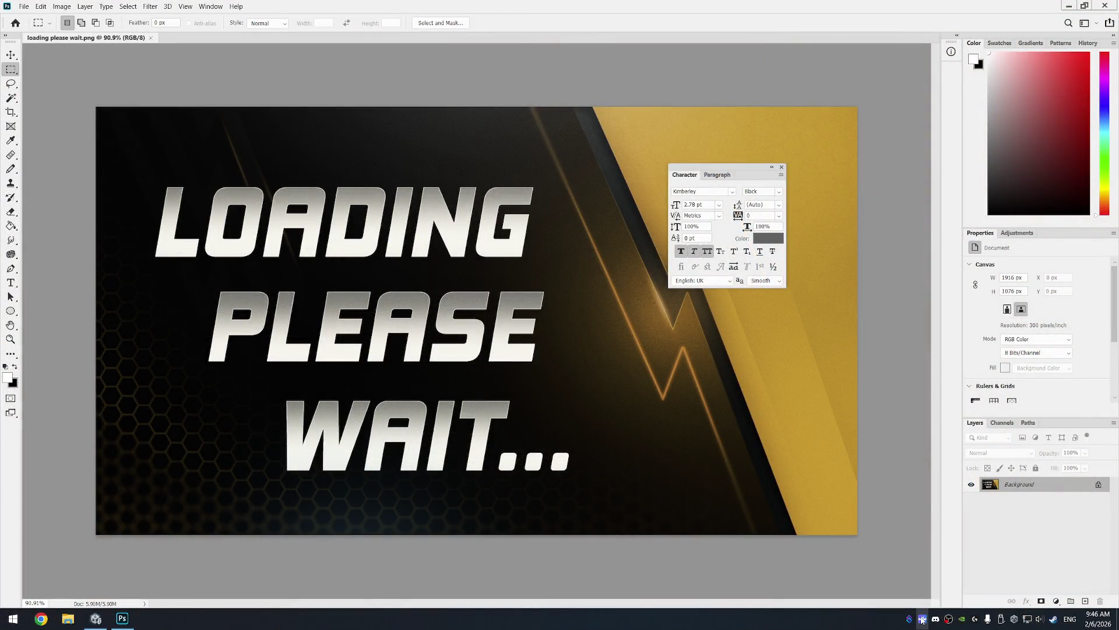
{"action": "left_click", "coordinate": [922, 619]}
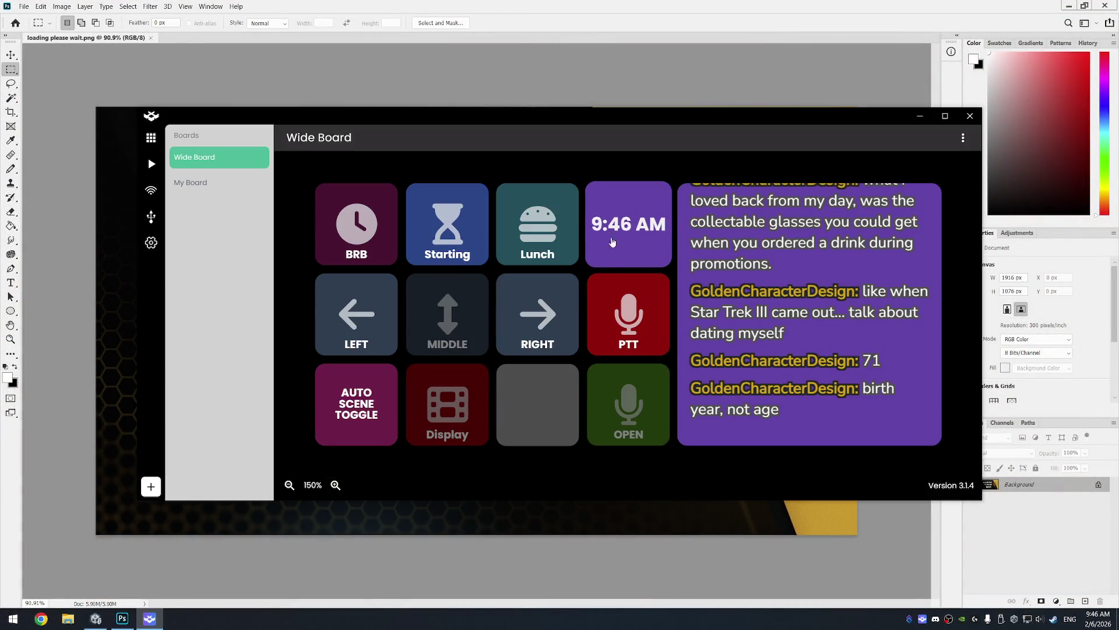
Step: Move the clock tile to the bottom slot and start a new button labelled Loading
{"action": "left_click_drag", "start_coordinate": [629, 228], "coordinate": [543, 409]}
{"action": "mouse_move", "coordinate": [627, 225]}
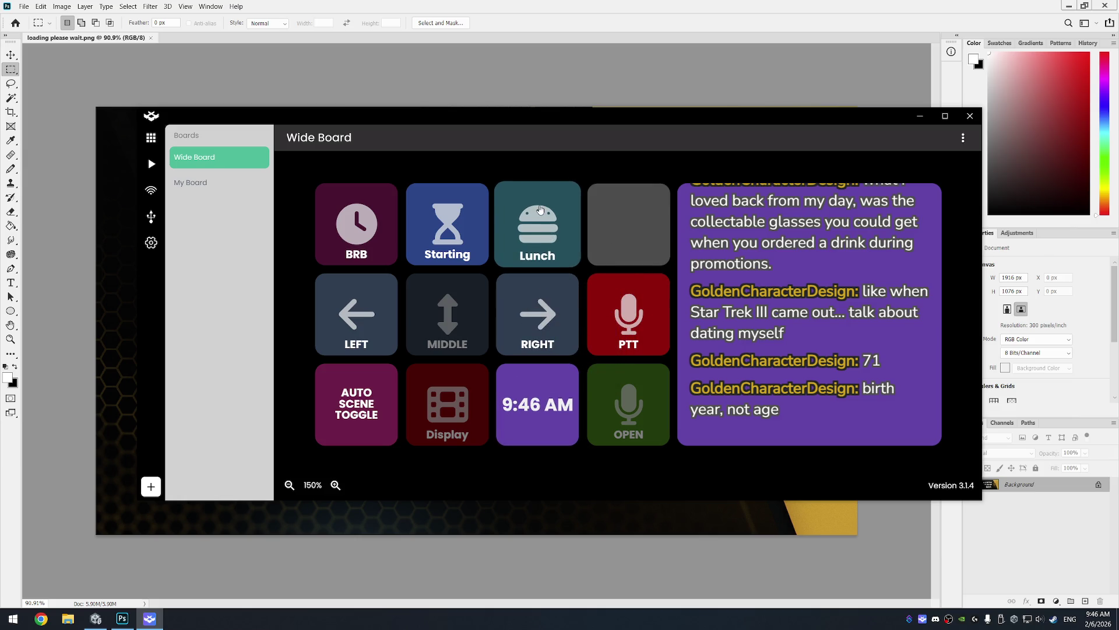
{"action": "left_click", "coordinate": [629, 226]}
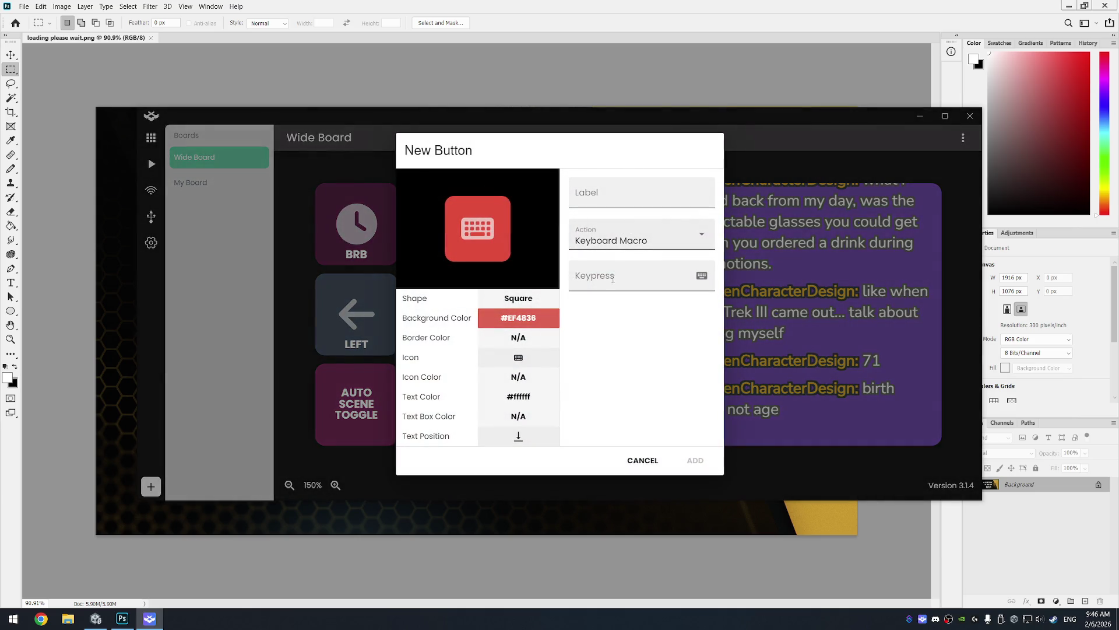
{"action": "left_click", "coordinate": [680, 201]}
{"action": "type", "text": "Loading"}
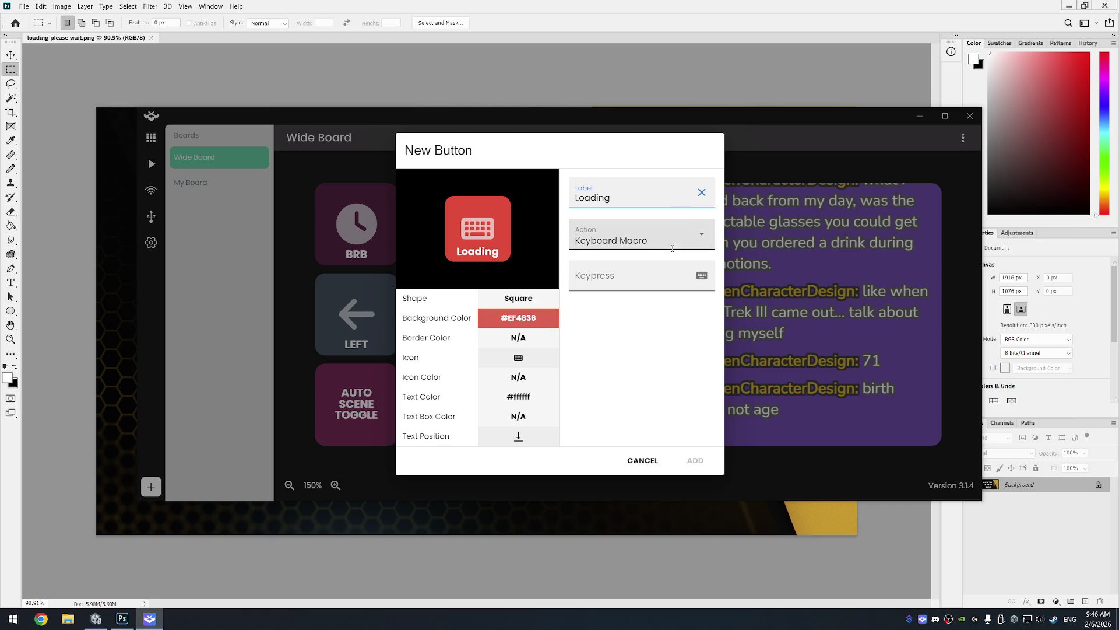
Step: Set the button's action to Select Scene with the Loading scene, and add it
{"action": "left_click", "coordinate": [641, 238]}
{"action": "scroll", "coordinate": [659, 308], "scroll_direction": "down", "scroll_amount": 10}
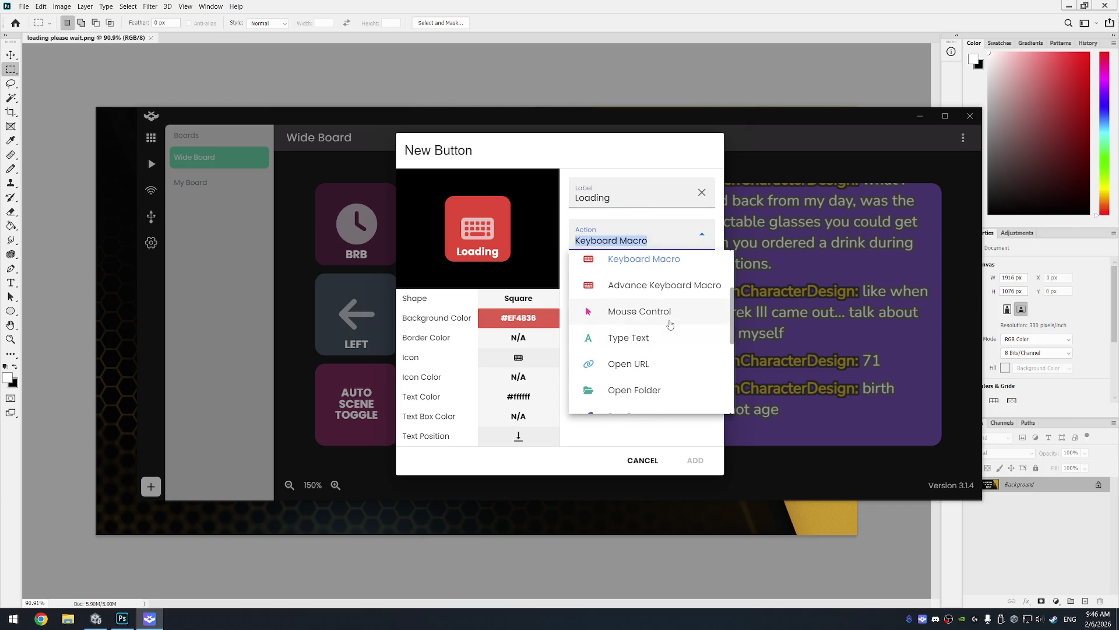
{"action": "scroll", "coordinate": [670, 332], "scroll_direction": "down", "scroll_amount": 5}
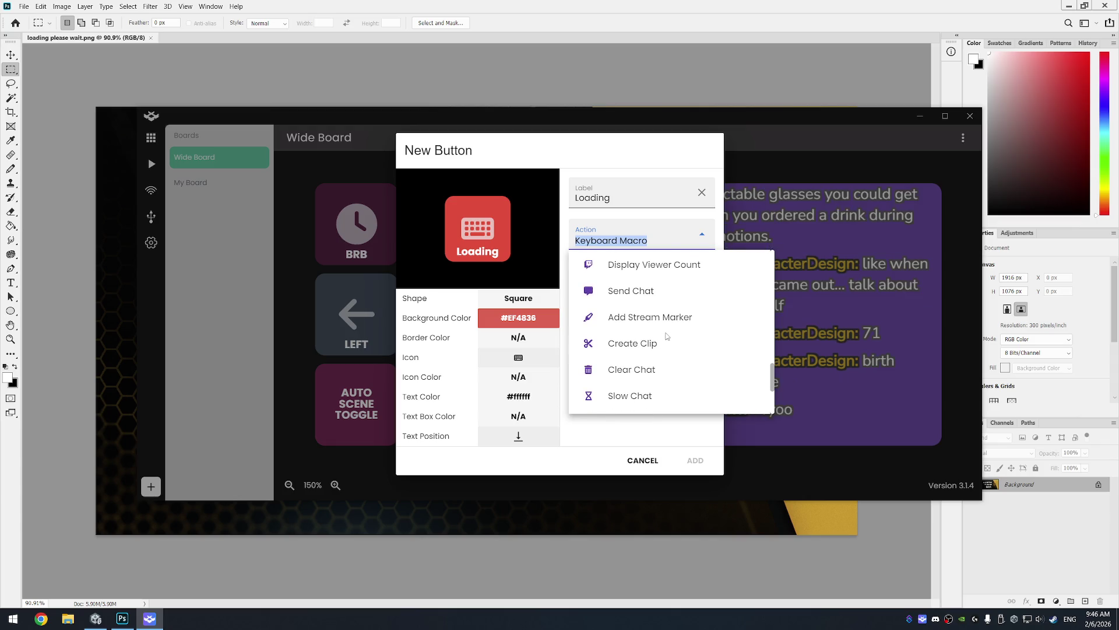
{"action": "scroll", "coordinate": [660, 339], "scroll_direction": "down", "scroll_amount": 1}
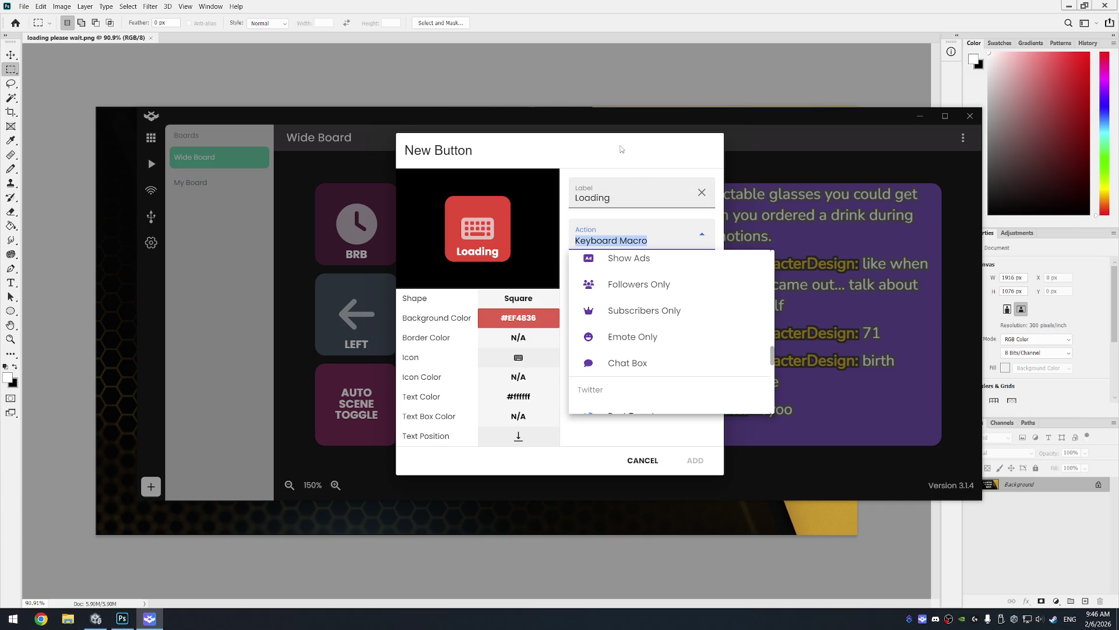
{"action": "left_click", "coordinate": [622, 149]}
{"action": "left_click", "coordinate": [642, 277]}
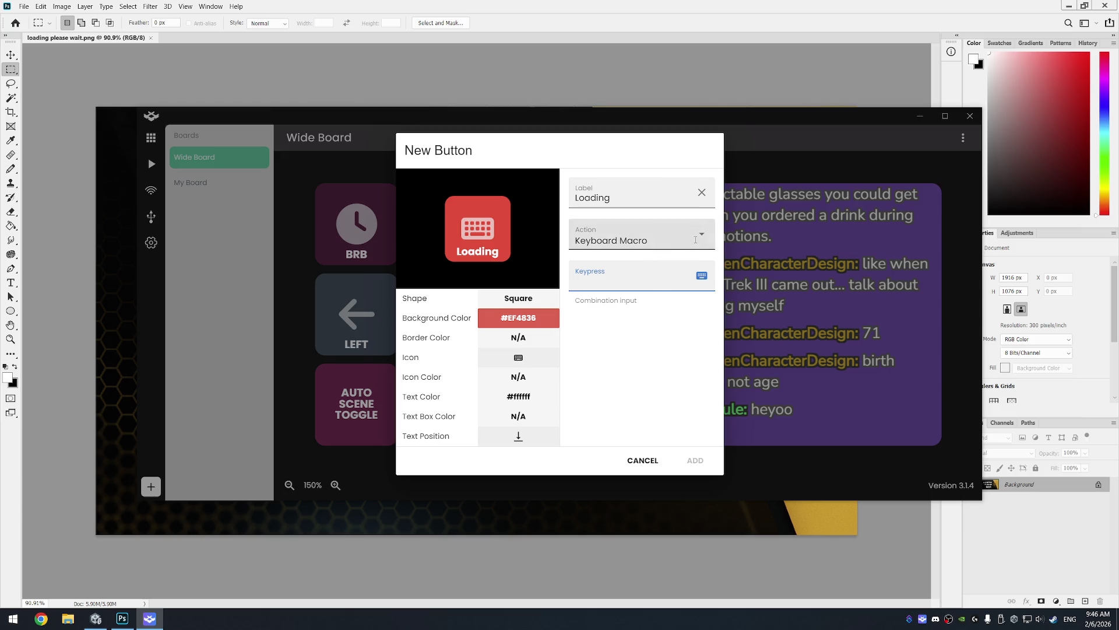
{"action": "left_click", "coordinate": [647, 239]}
{"action": "scroll", "coordinate": [657, 307], "scroll_direction": "down", "scroll_amount": 3}
{"action": "scroll", "coordinate": [657, 309], "scroll_direction": "down", "scroll_amount": 2}
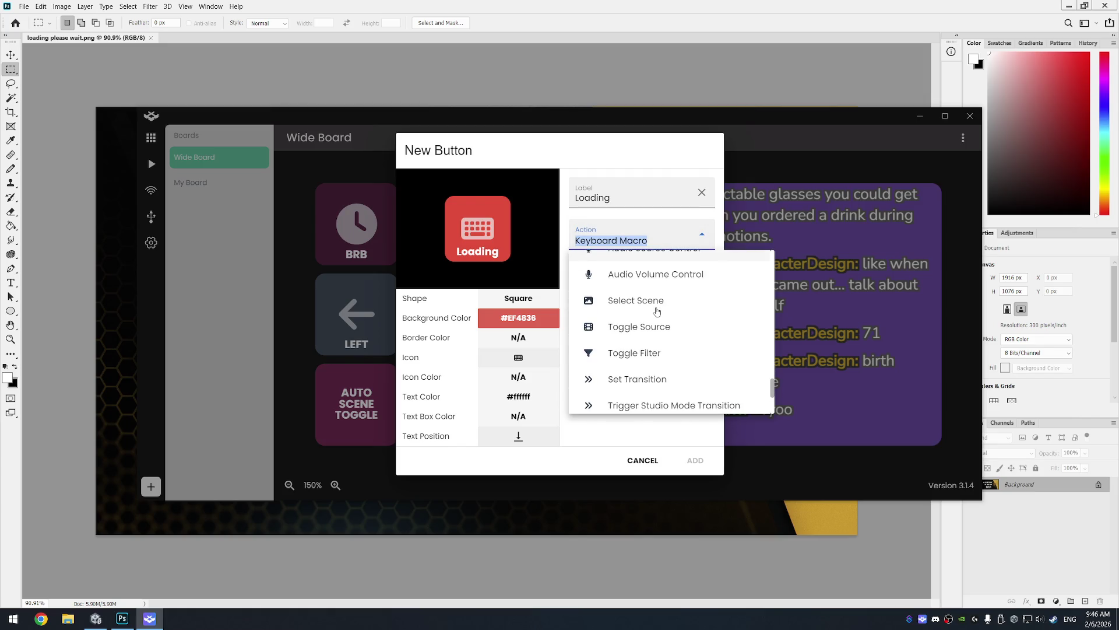
{"action": "left_click", "coordinate": [660, 302]}
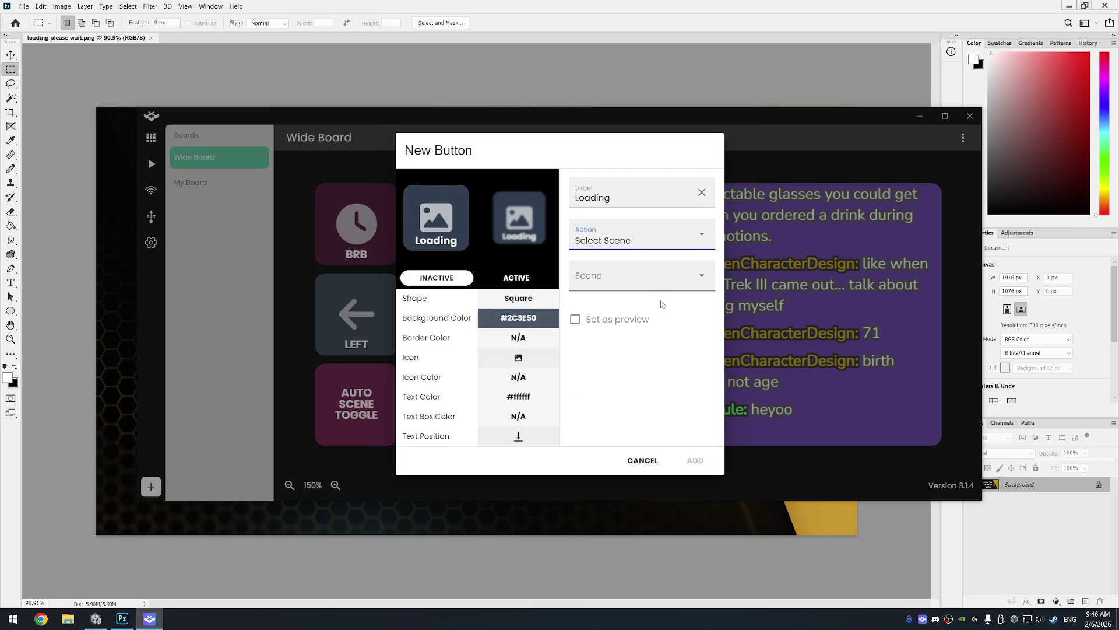
{"action": "left_click", "coordinate": [688, 280]}
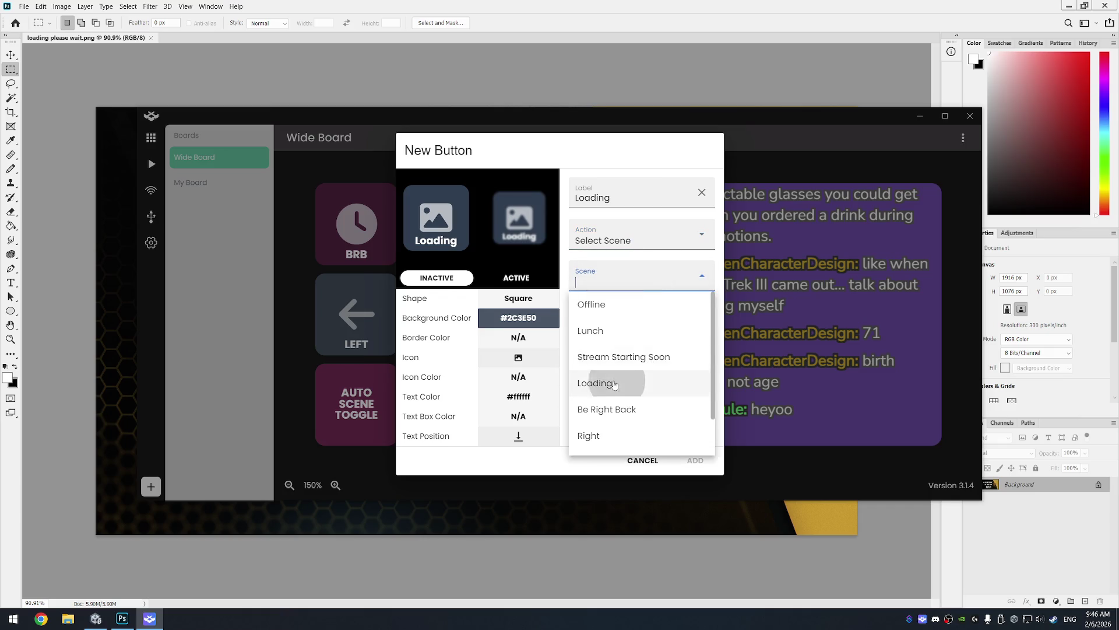
{"action": "left_click", "coordinate": [614, 385]}
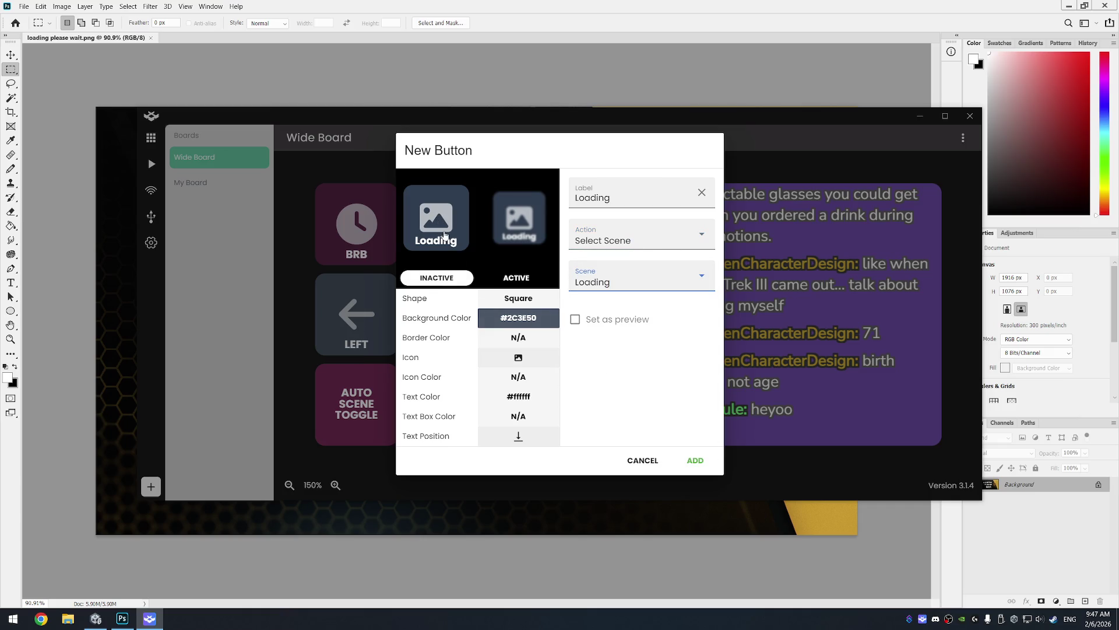
{"action": "left_click", "coordinate": [692, 461]}
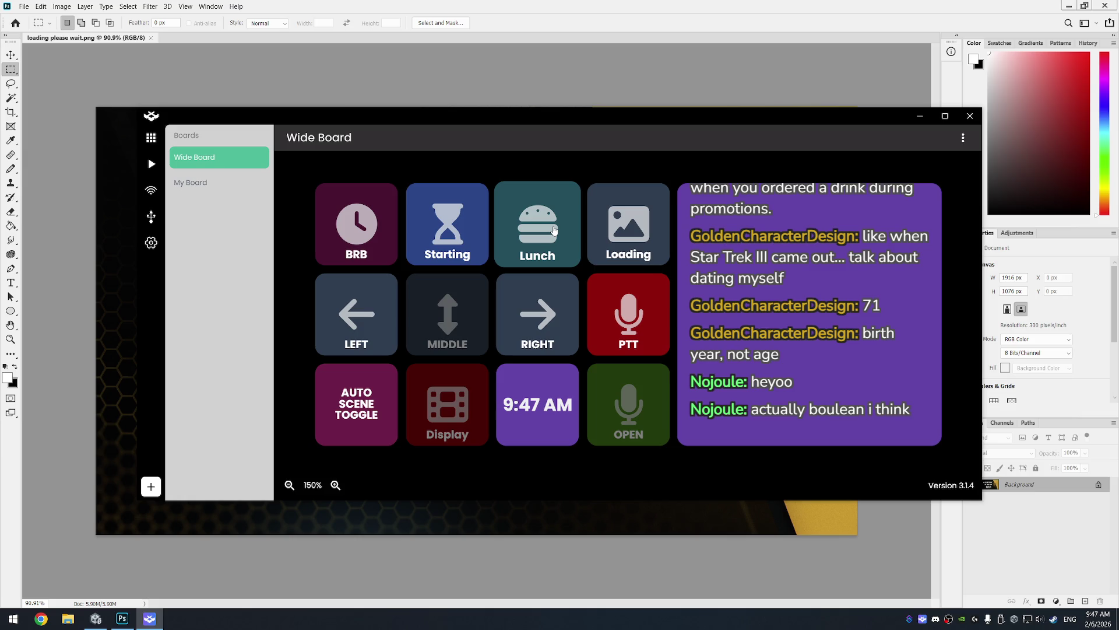
Step: Minimize Deckboard and close loading please wait.png in Photoshop
{"action": "left_click", "coordinate": [920, 118]}
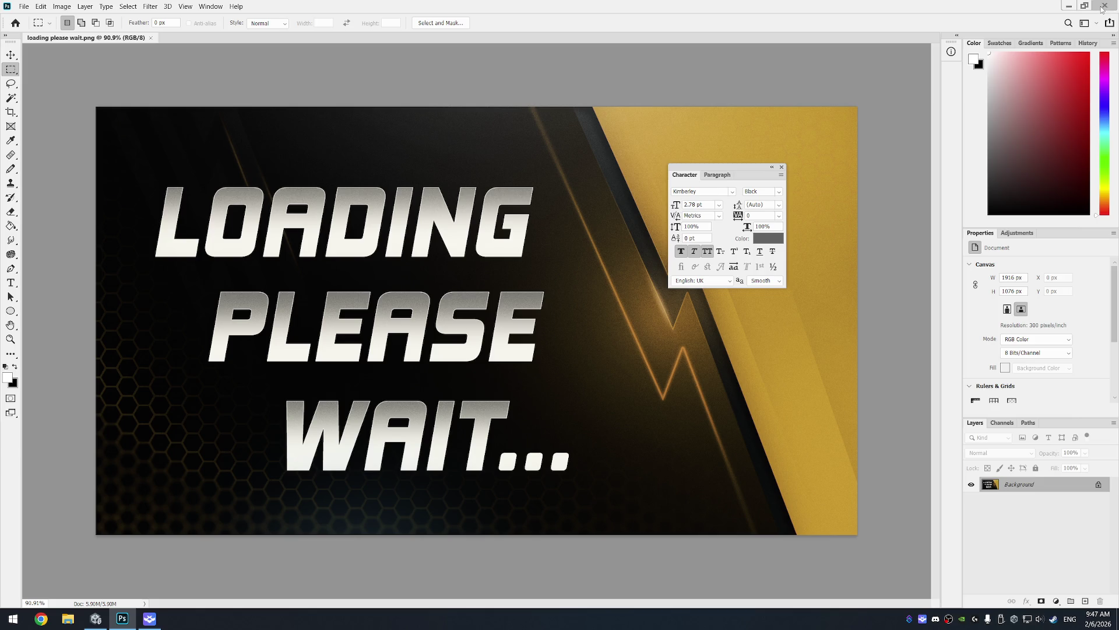
{"action": "key", "text": "ctrl+w"}
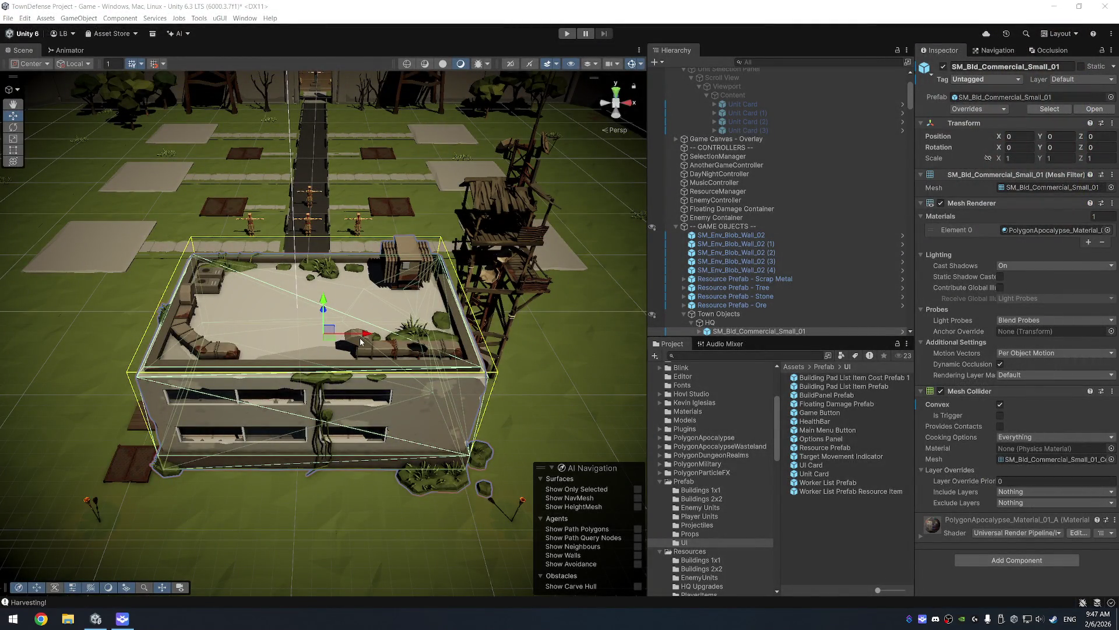
Step: Orbit the Scene view down toward the HQ building and the resource piles beside it
{"action": "mouse_move", "coordinate": [255, 264]}
{"action": "left_mouse_down"}
{"action": "mouse_move", "coordinate": [255, 294]}
{"action": "mouse_move", "coordinate": [238, 252]}
{"action": "mouse_move", "coordinate": [352, 270]}
{"action": "mouse_move", "coordinate": [445, 224]}
{"action": "left_mouse_up"}
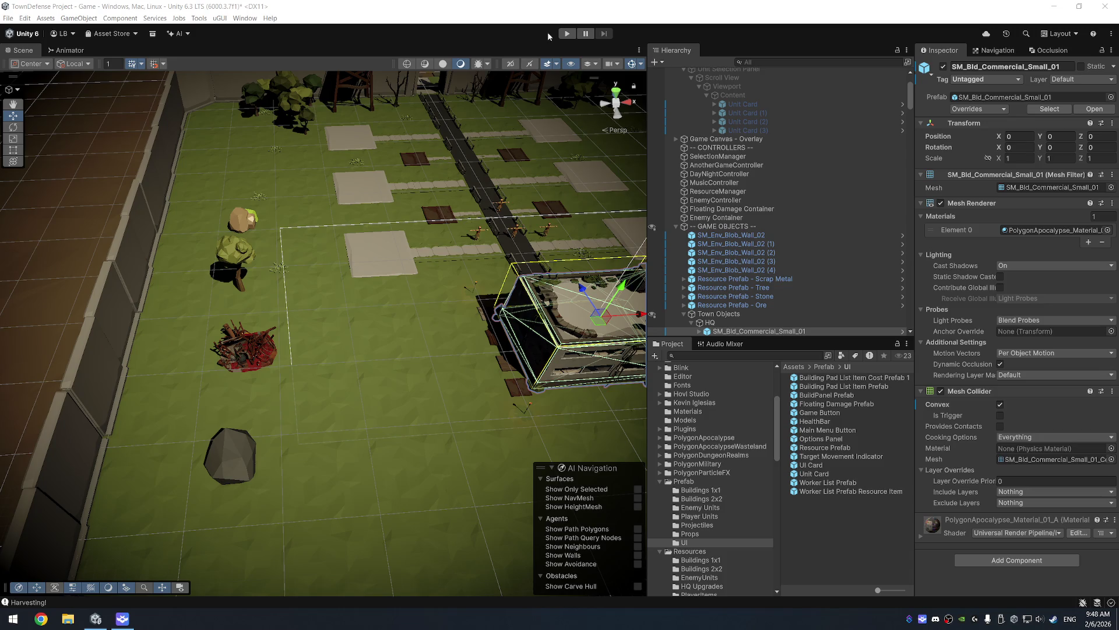
Step: Start play mode, zoom in over the field, and enable 'Directional Light - Temp ONLY'
{"action": "left_click", "coordinate": [567, 35]}
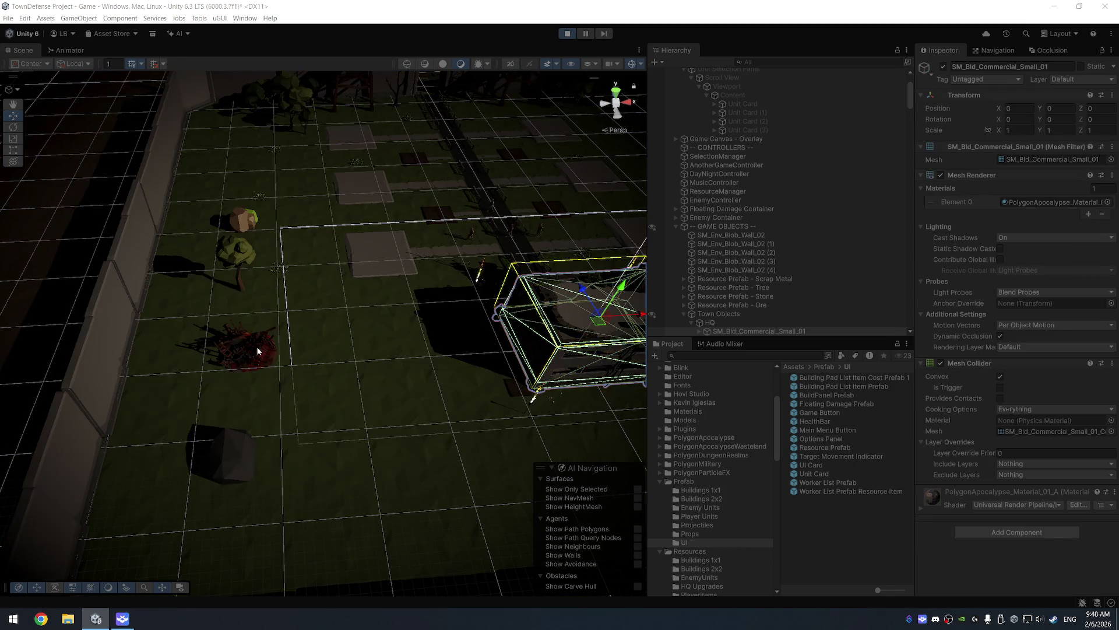
{"action": "left_click_drag", "start_coordinate": [400, 292], "coordinate": [307, 342]}
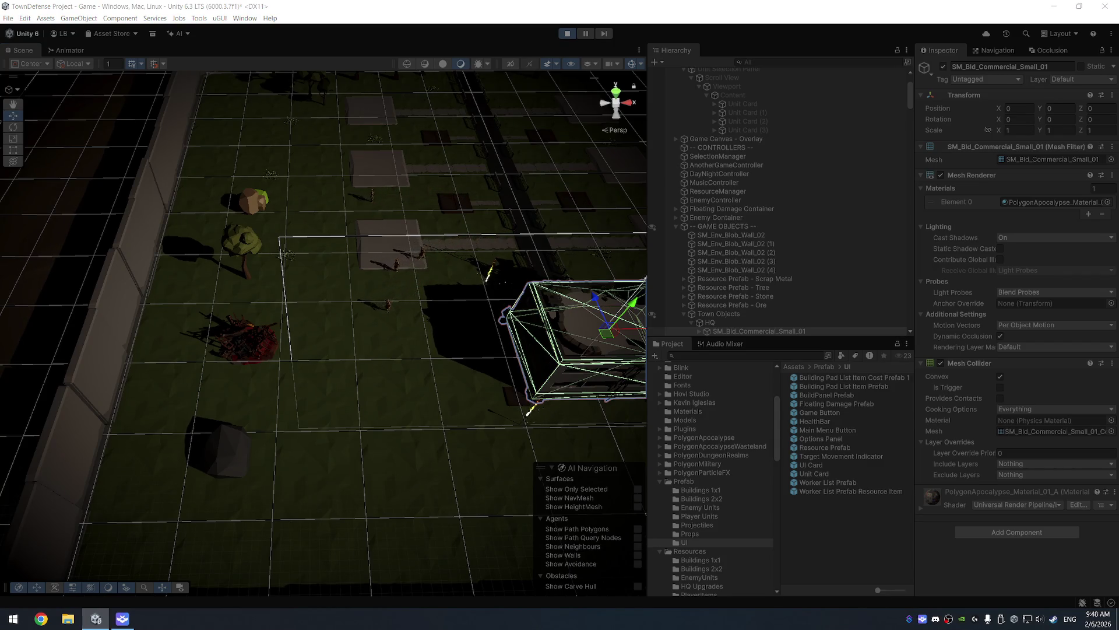
{"action": "scroll", "coordinate": [266, 327], "scroll_direction": "up", "scroll_amount": 5}
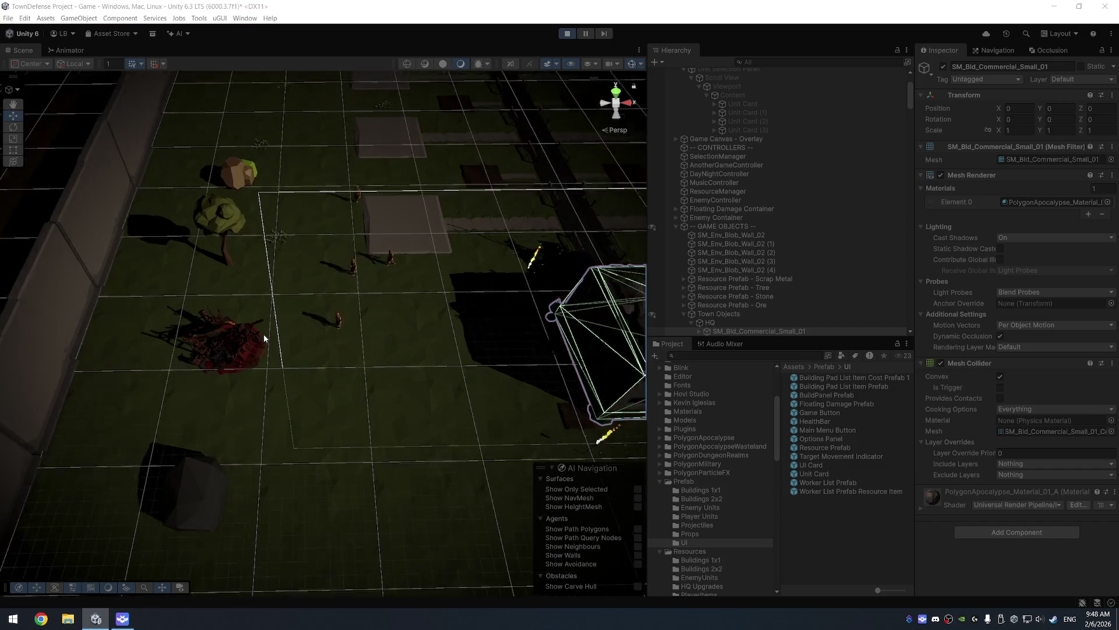
{"action": "scroll", "coordinate": [781, 146], "scroll_direction": "up", "scroll_amount": 3}
{"action": "left_click", "coordinate": [737, 116]}
{"action": "left_click", "coordinate": [943, 66]}
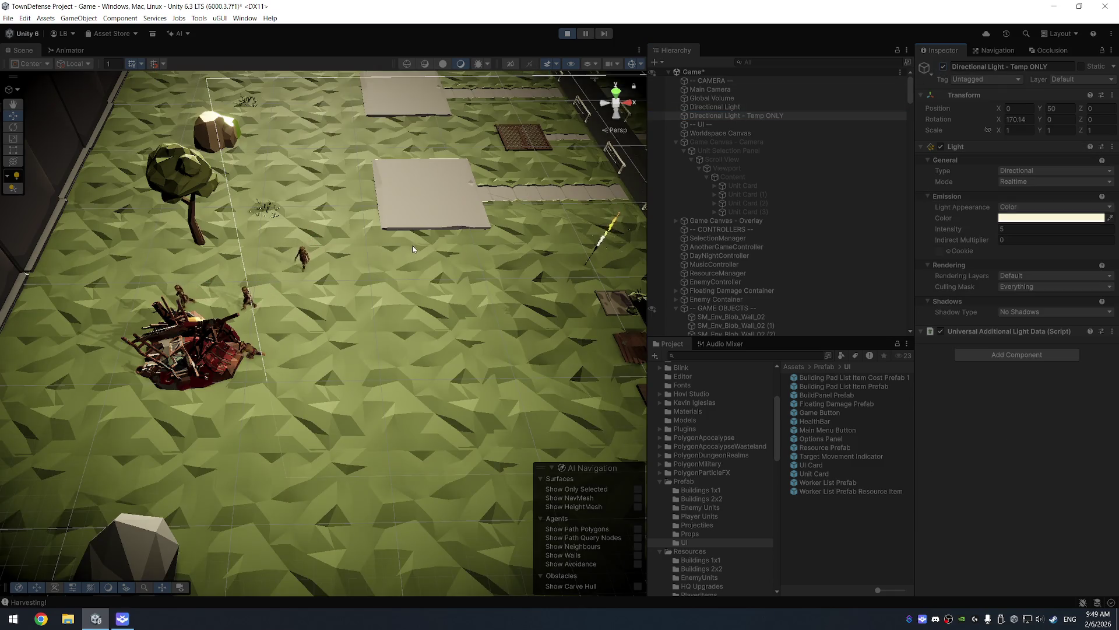
Step: Set the temporary directional light's intensity to 3 while framing the scrap pile
{"action": "left_click_drag", "start_coordinate": [412, 244], "coordinate": [540, 248]}
{"action": "scroll", "coordinate": [415, 233], "scroll_direction": "up", "scroll_amount": 2}
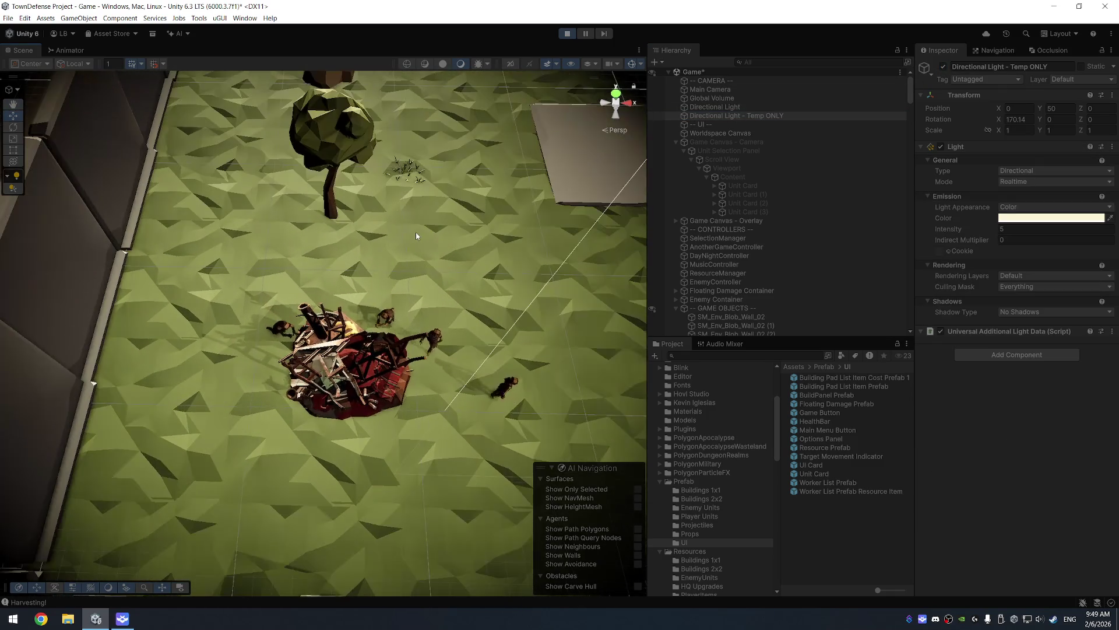
{"action": "left_click", "coordinate": [1027, 229]}
{"action": "type", "text": "3"}
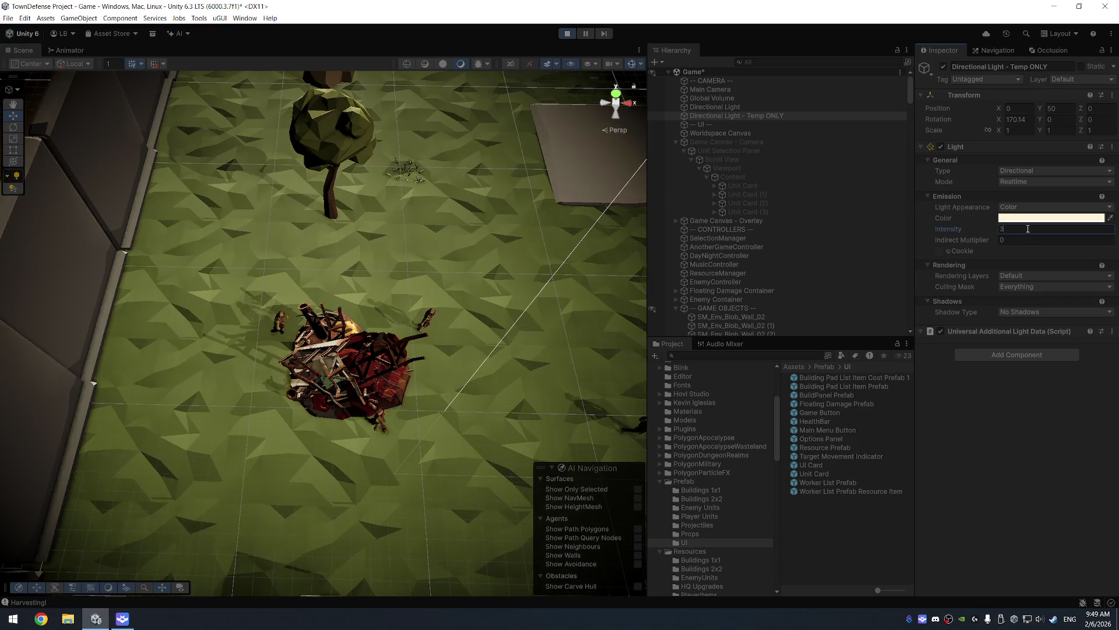
{"action": "scroll", "coordinate": [761, 247], "scroll_direction": "down", "scroll_amount": 10}
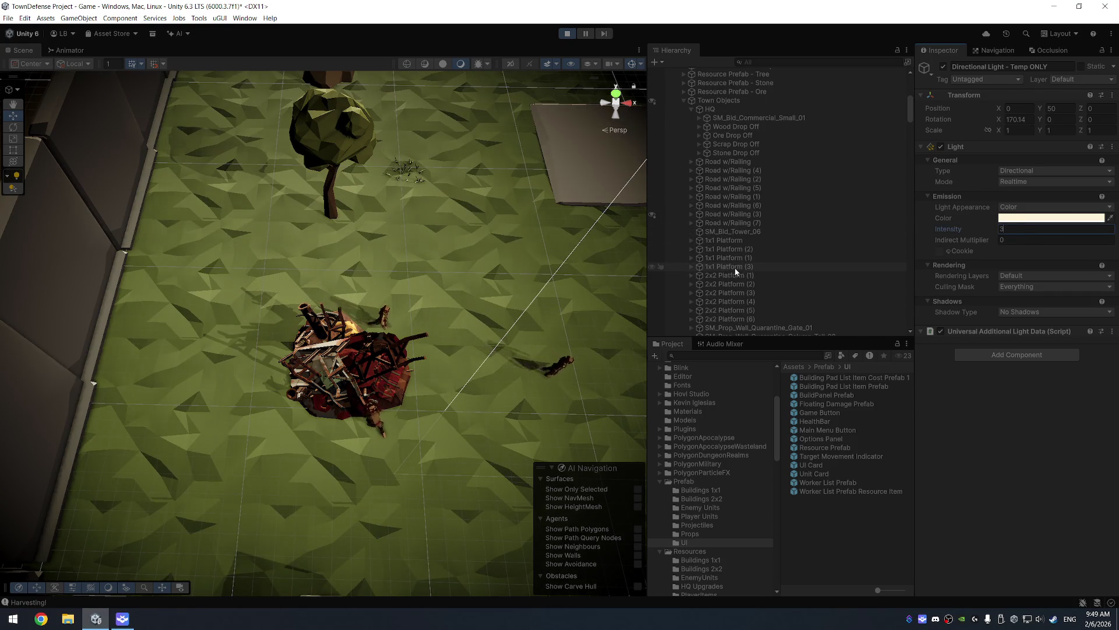
Step: Select Worker through Worker (3) under Town Objects and view them harvesting
{"action": "left_click", "coordinate": [761, 100]}
{"action": "scroll", "coordinate": [758, 127], "scroll_direction": "up", "scroll_amount": 2}
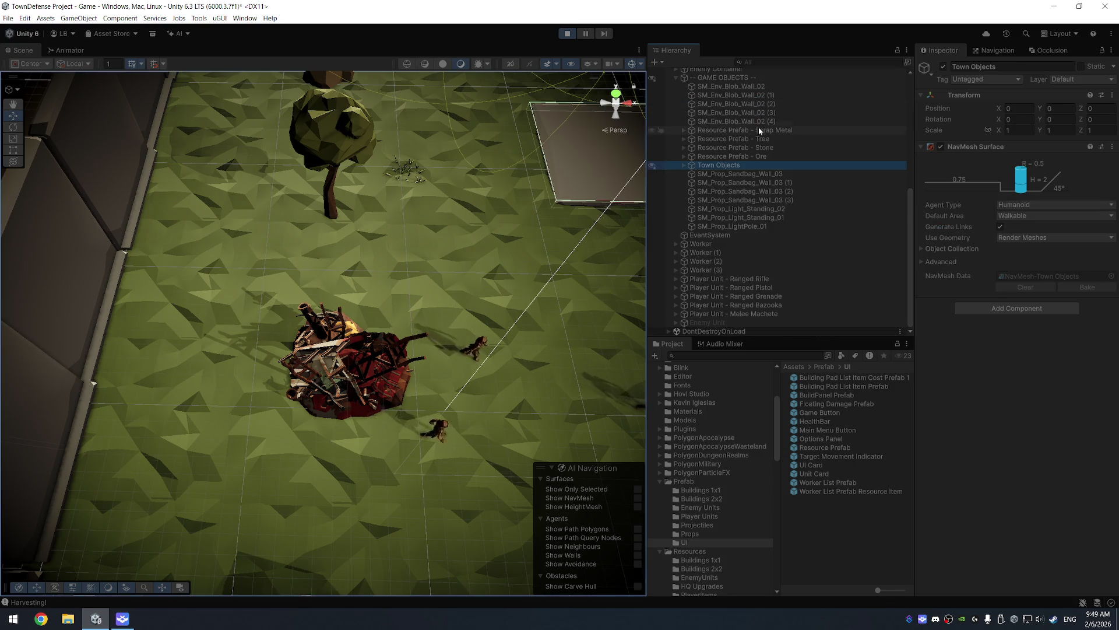
{"action": "left_click", "coordinate": [726, 244]}
{"action": "left_click", "coordinate": [730, 271], "text": "shift"}
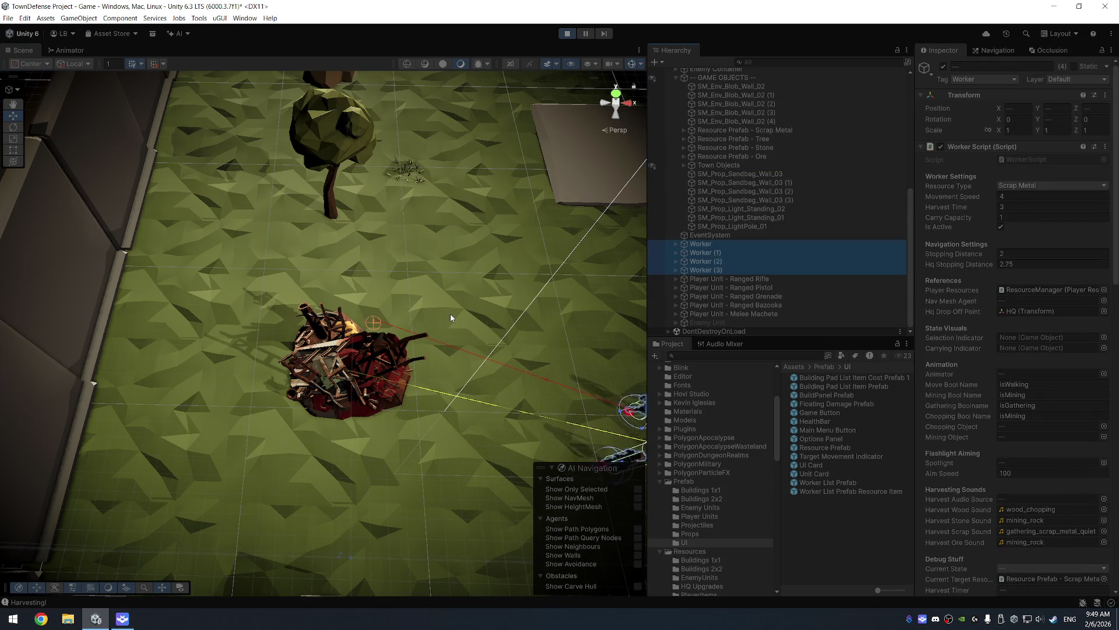
{"action": "left_click_drag", "start_coordinate": [470, 275], "coordinate": [476, 291]}
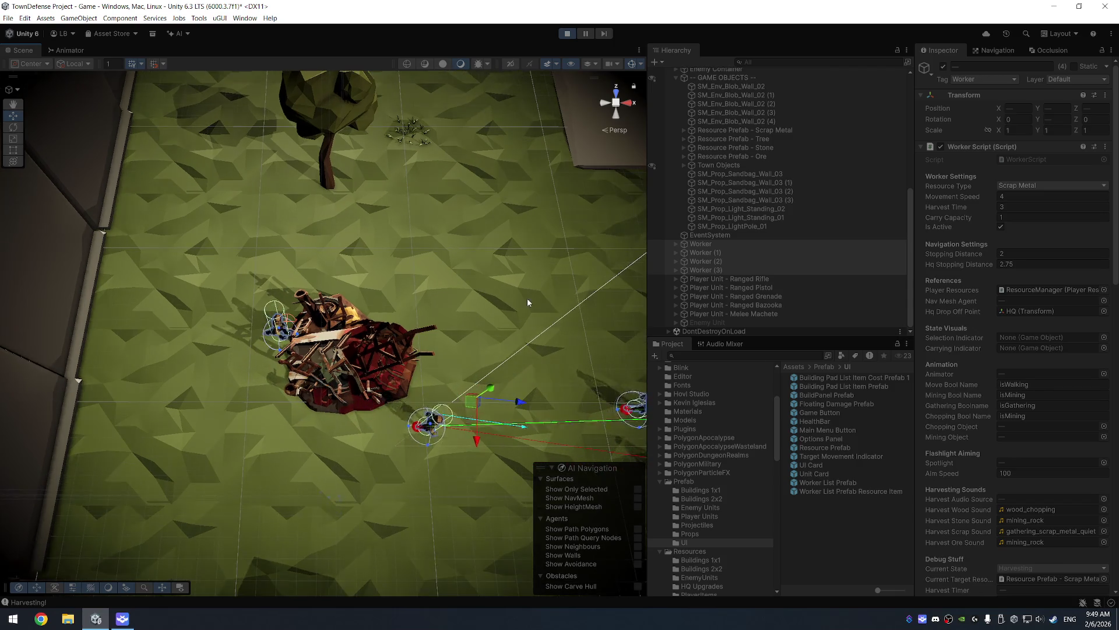
{"action": "scroll", "coordinate": [989, 362], "scroll_direction": "down", "scroll_amount": 5}
{"action": "scroll", "coordinate": [989, 362], "scroll_direction": "down", "scroll_amount": 10}
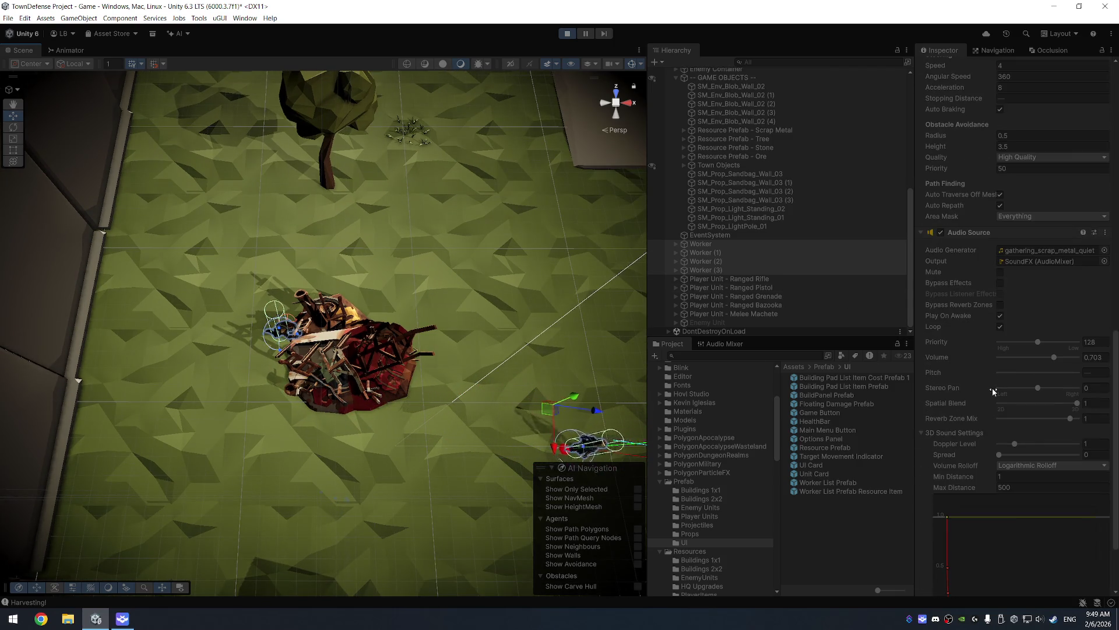
Step: Set the workers' Spatial Blend to 0.703, then show the tree photo in maximized Chrome
{"action": "left_click_drag", "start_coordinate": [1045, 403], "coordinate": [1055, 400]}
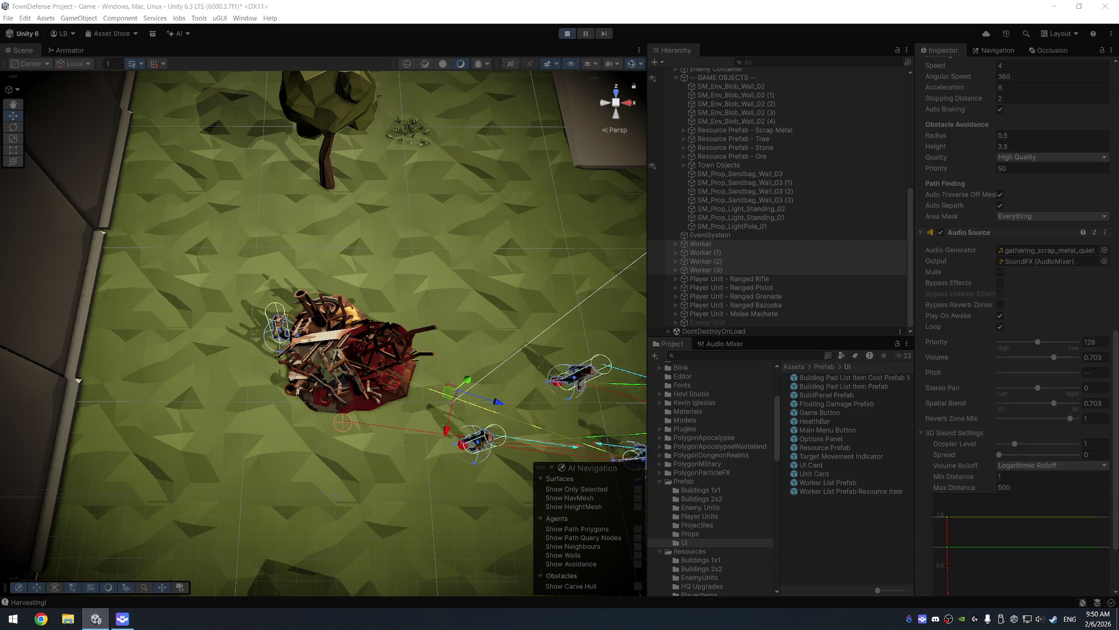
{"action": "mouse_move", "coordinate": [1118, 140]}
{"action": "left_mouse_down"}
{"action": "mouse_move", "coordinate": [777, 139]}
{"action": "mouse_move", "coordinate": [210, 63]}
{"action": "left_mouse_up"}
{"action": "double_click", "coordinate": [257, 60]}
{"action": "left_click", "coordinate": [567, 326]}
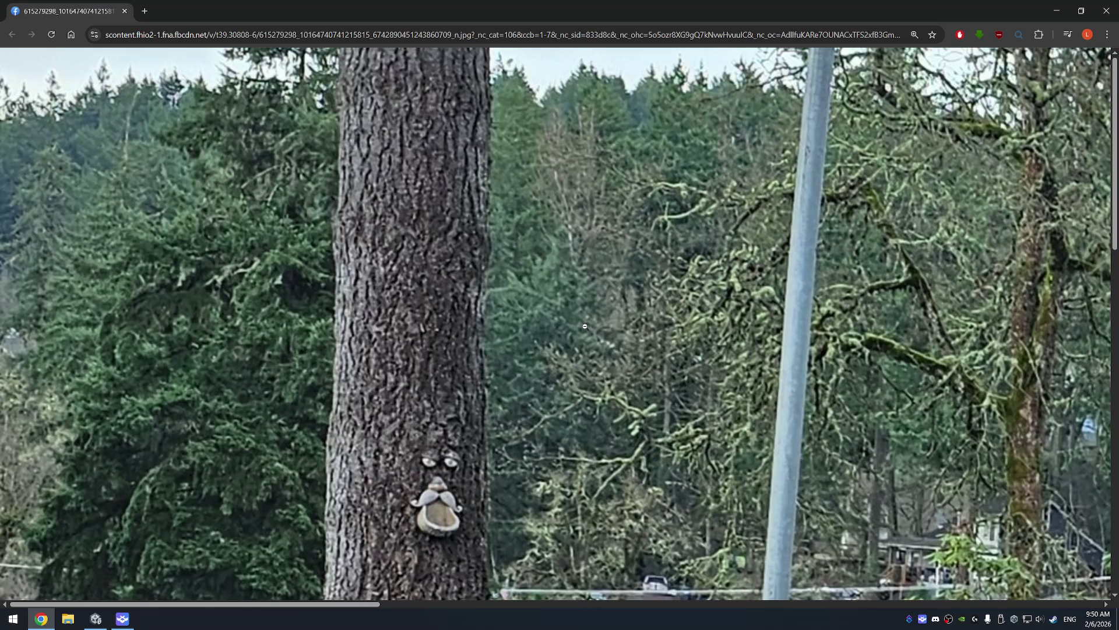
Step: Scroll to the turkey-flock photo, raise the system volume, and minimize Chrome
{"action": "scroll", "coordinate": [581, 332], "scroll_direction": "down", "scroll_amount": 3}
{"action": "scroll", "coordinate": [653, 377], "scroll_direction": "down", "scroll_amount": 1}
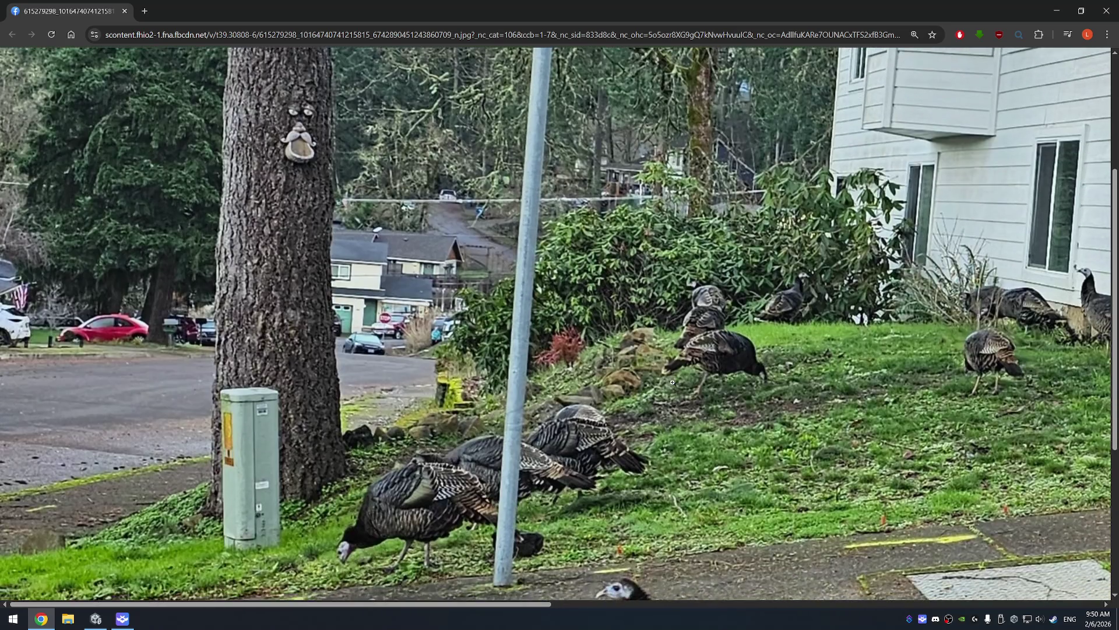
{"action": "scroll", "coordinate": [659, 379], "scroll_direction": "down", "scroll_amount": 3, "text": "ctrl"}
{"action": "scroll", "coordinate": [672, 385], "scroll_direction": "down", "scroll_amount": 1, "text": "ctrl"}
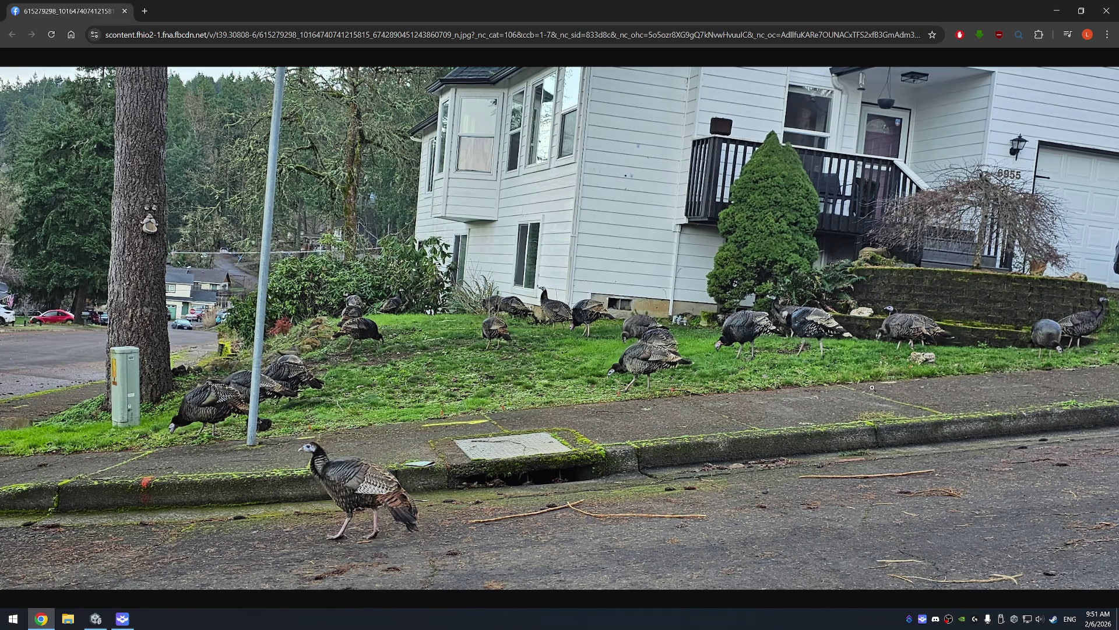
{"action": "key", "text": "XF86AudioRaiseVolume"}
{"action": "left_click", "coordinate": [1106, 10]}
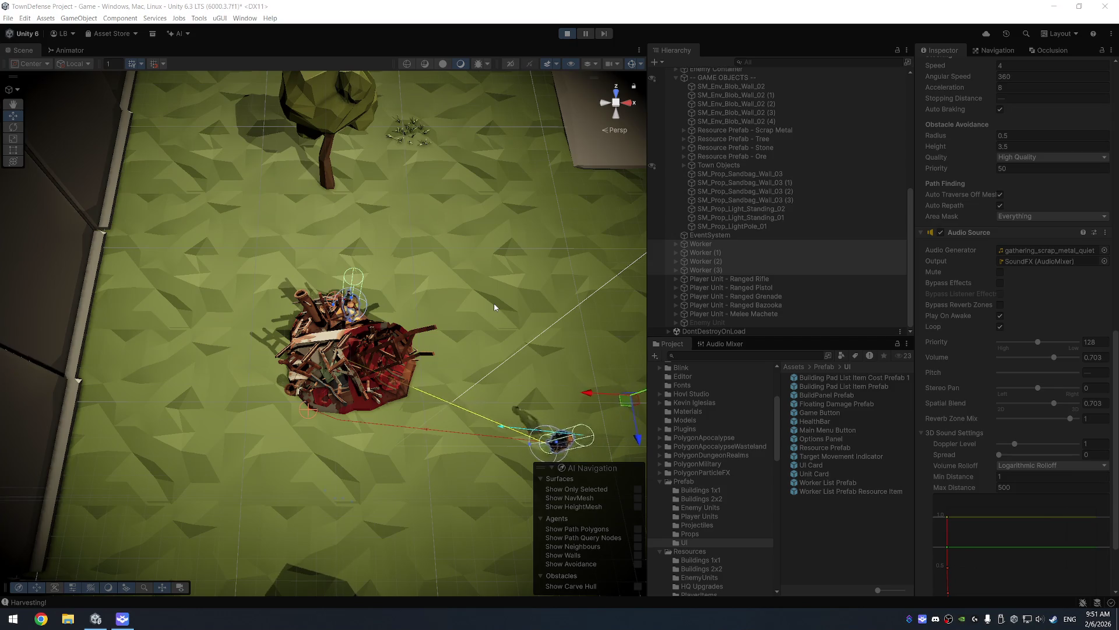
Step: Pan the Scene view to follow the workers harvesting the scrap metal pile
{"action": "left_click_drag", "start_coordinate": [501, 253], "coordinate": [464, 270]}
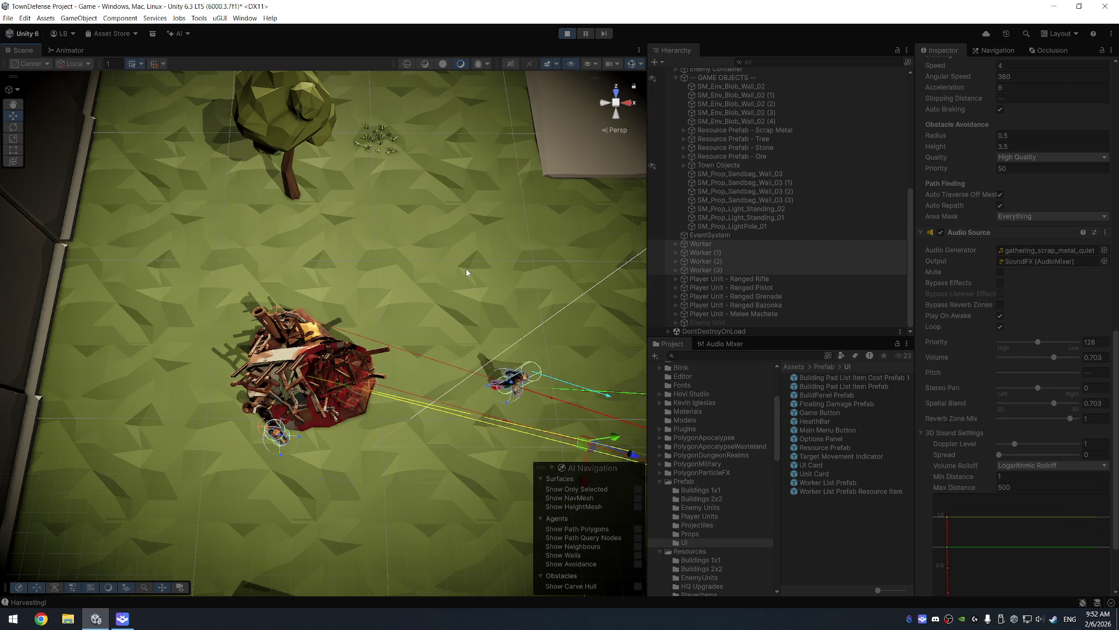
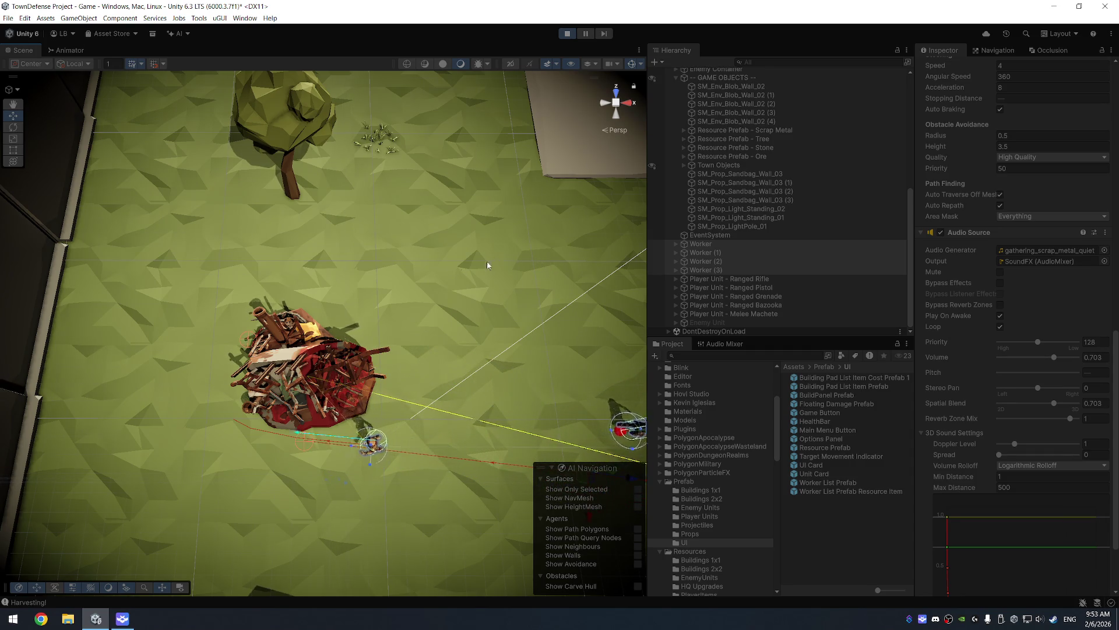
Step: Select the tree beside the scrap pile and frame the view on it
{"action": "left_click_drag", "start_coordinate": [496, 262], "coordinate": [443, 290]}
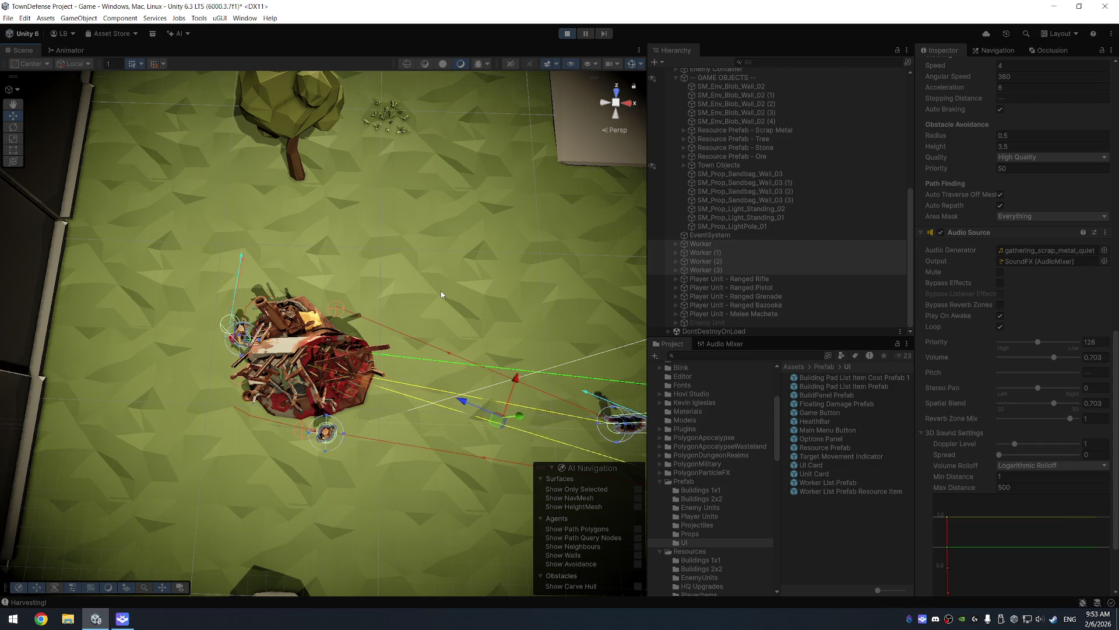
{"action": "scroll", "coordinate": [423, 303], "scroll_direction": "up", "scroll_amount": 1}
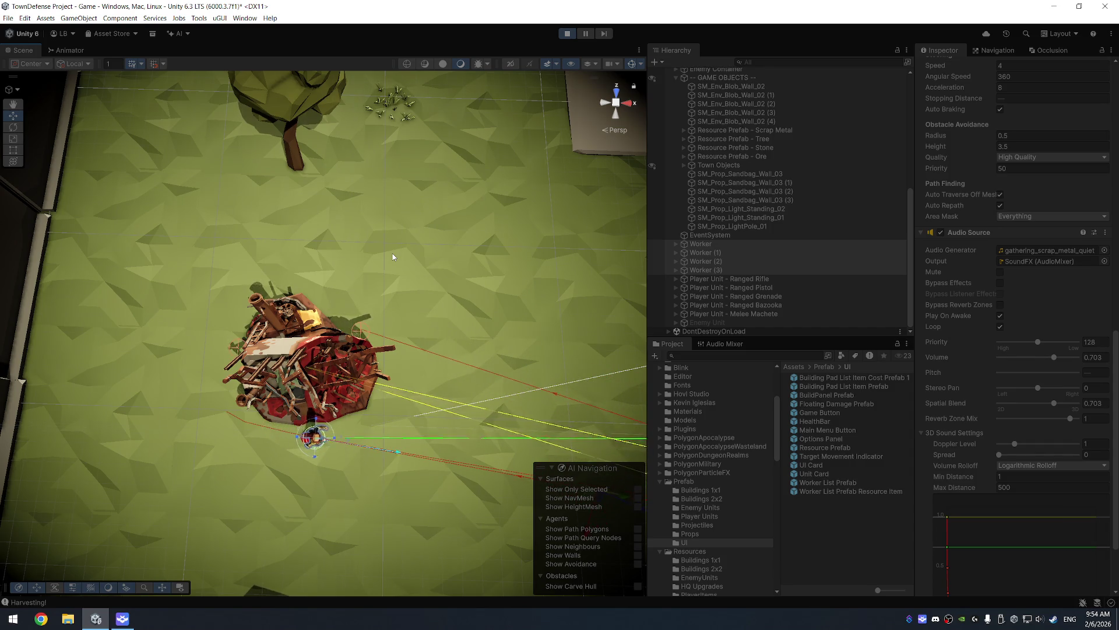
{"action": "left_click_drag", "start_coordinate": [382, 239], "coordinate": [385, 187]}
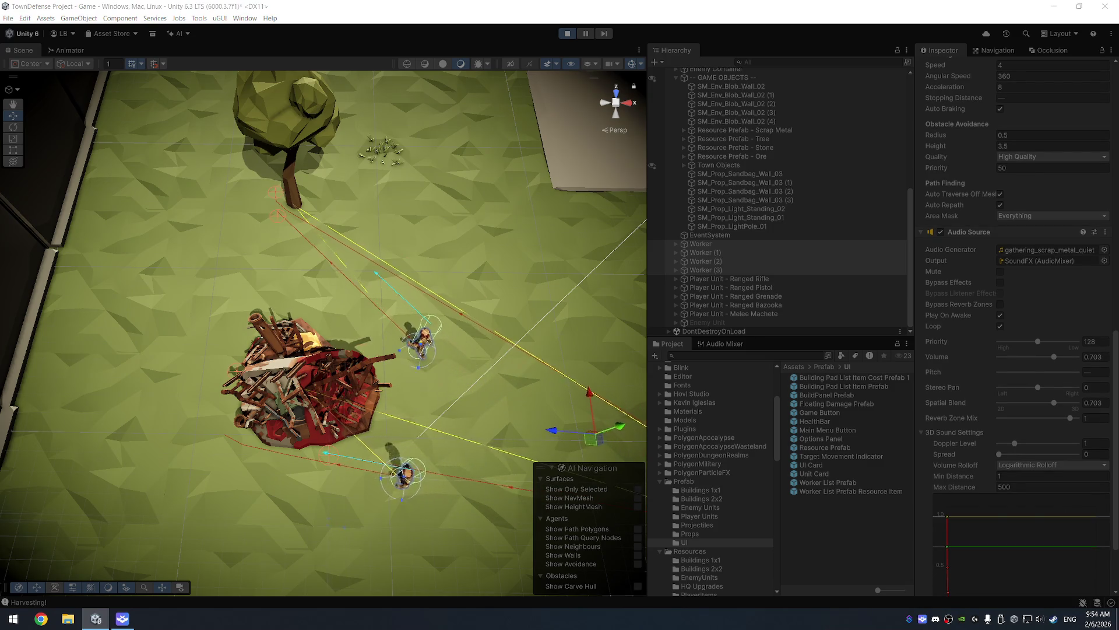
{"action": "scroll", "coordinate": [384, 206], "scroll_direction": "up", "scroll_amount": 3}
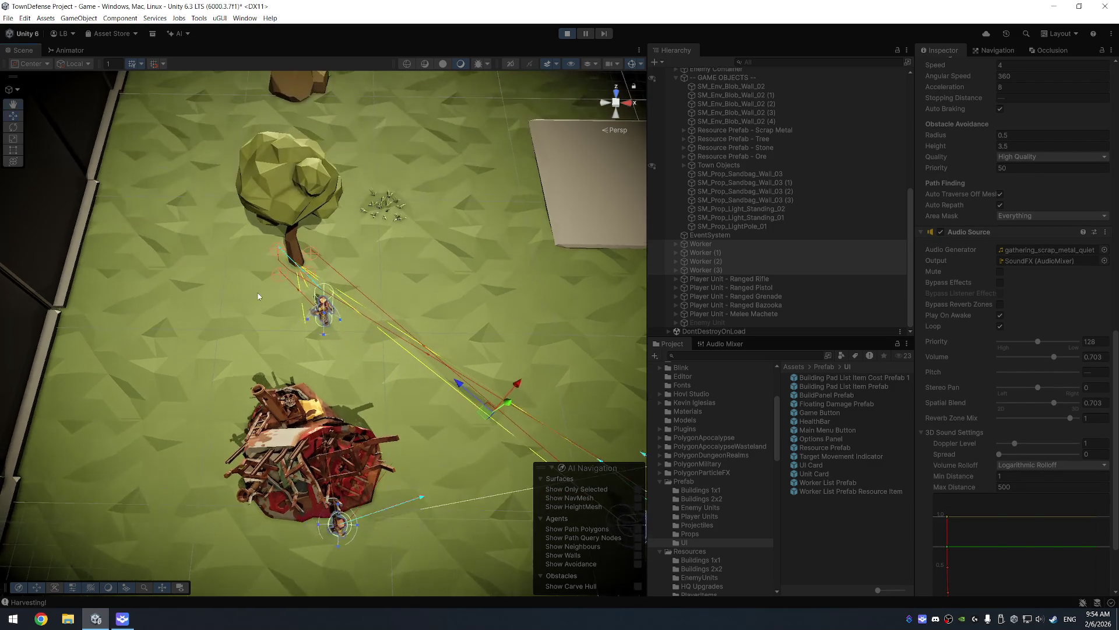
{"action": "left_click_drag", "start_coordinate": [385, 207], "coordinate": [404, 296]}
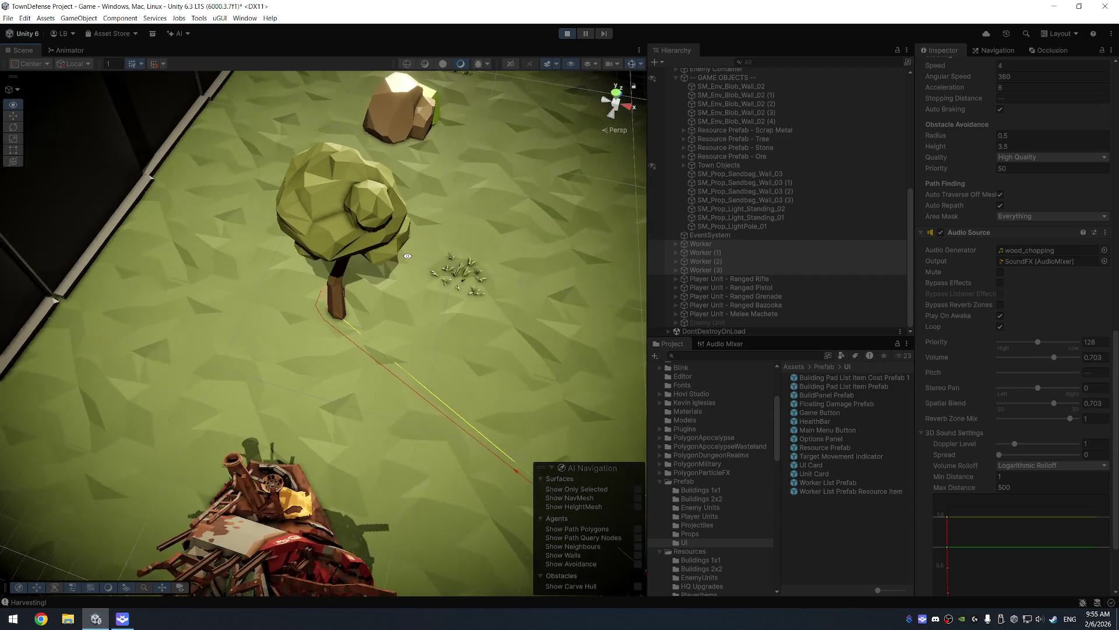
{"action": "left_click", "coordinate": [337, 295]}
{"action": "key", "text": "f"}
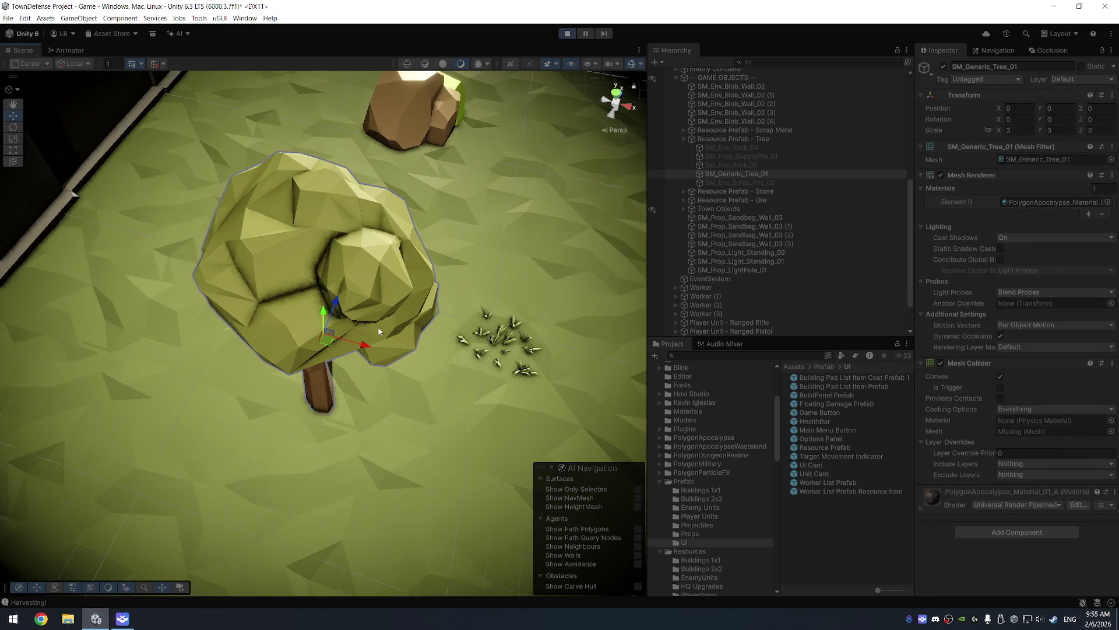
{"action": "left_click_drag", "start_coordinate": [385, 318], "coordinate": [438, 292]}
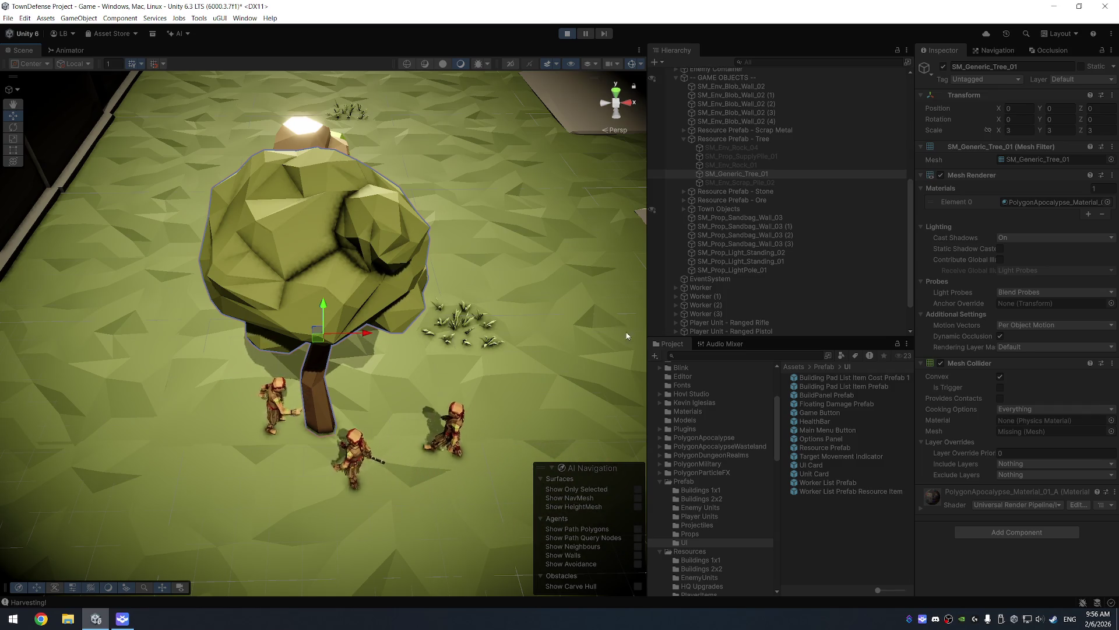
Step: Select the four workers, then the tree's parent Resource Prefab - Tree (Wood, radius 1.5)
{"action": "left_click", "coordinate": [726, 288]}
{"action": "left_click", "coordinate": [724, 311], "text": "shift"}
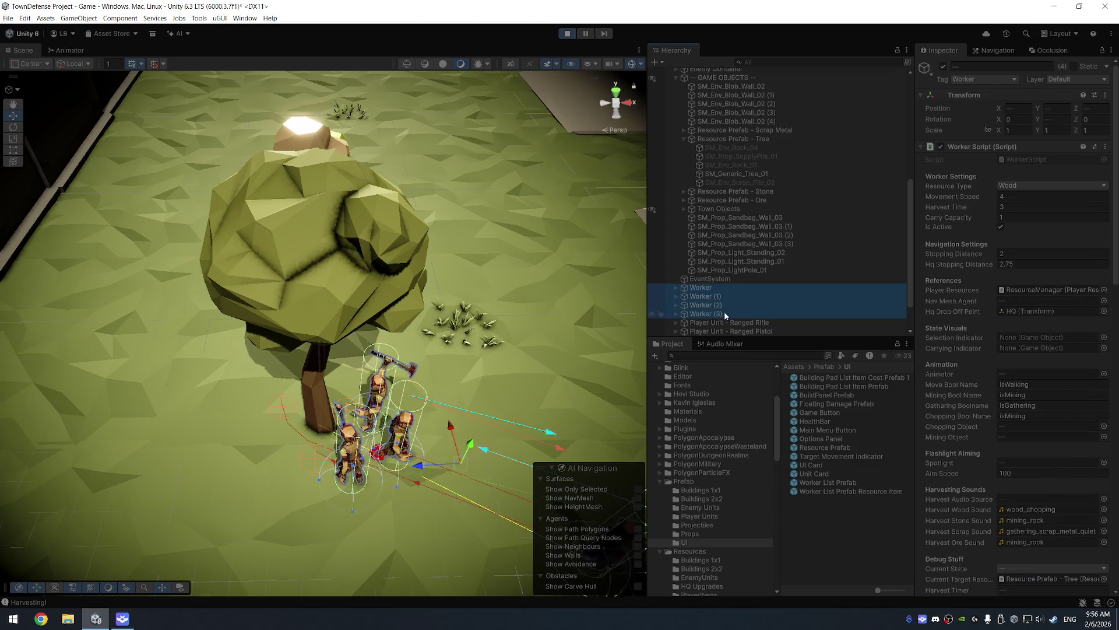
{"action": "left_click_drag", "start_coordinate": [517, 309], "coordinate": [439, 334]}
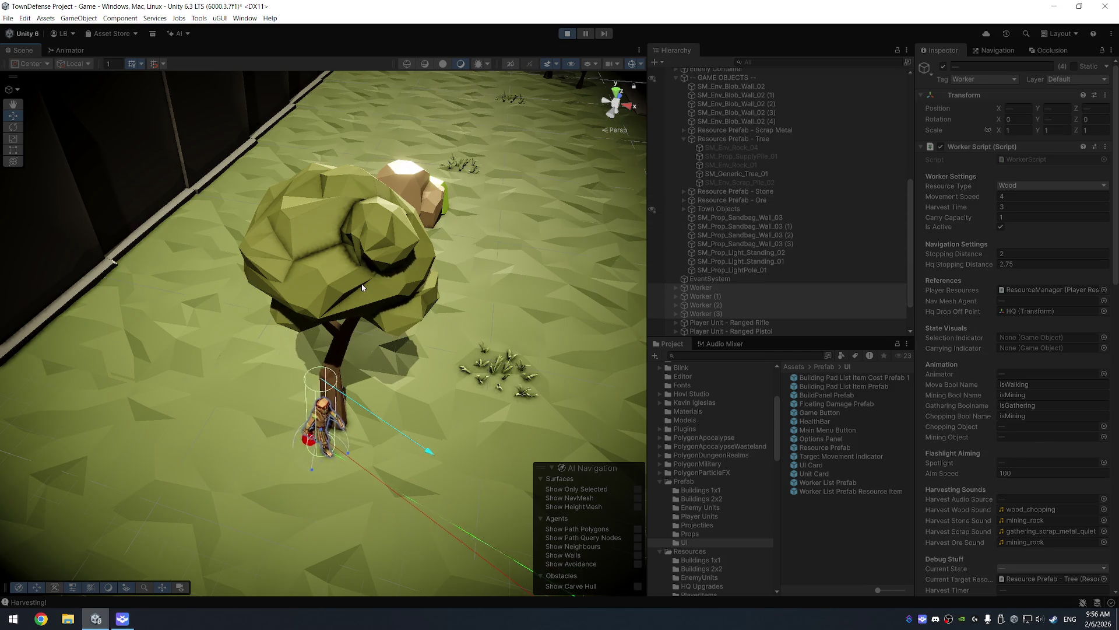
{"action": "left_click", "coordinate": [411, 282]}
{"action": "left_click", "coordinate": [748, 139]}
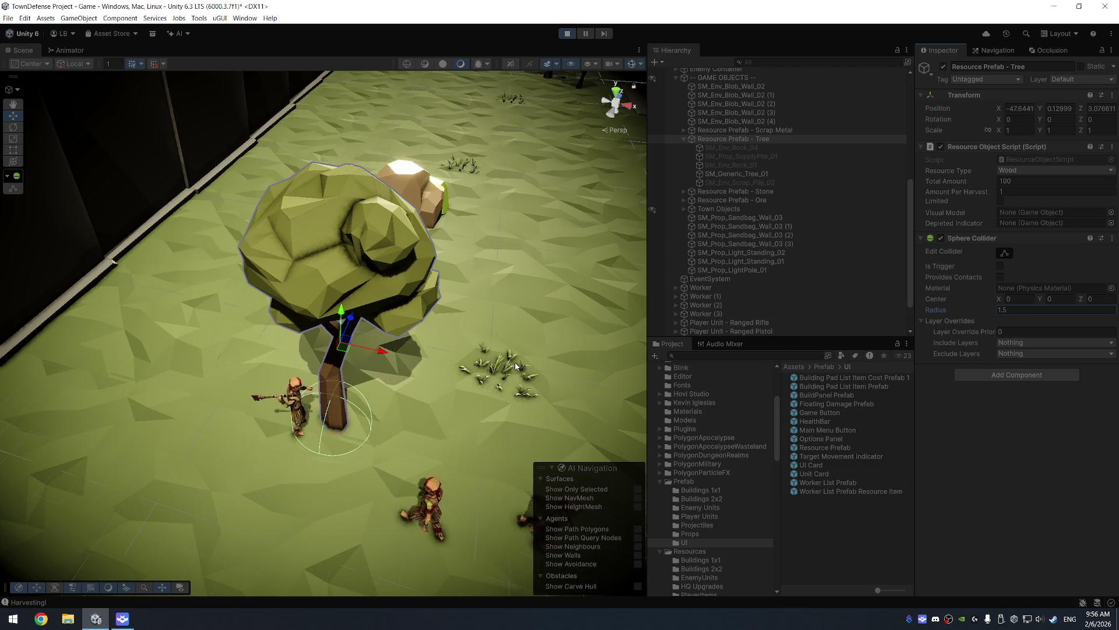
Step: Select rock SM_Env_Rock_04, then frame its parent Resource Prefab - Ore (Ore type, radius 3)
{"action": "mouse_move", "coordinate": [453, 349]}
{"action": "left_mouse_down"}
{"action": "mouse_move", "coordinate": [543, 270]}
{"action": "mouse_move", "coordinate": [305, 324]}
{"action": "left_mouse_up"}
{"action": "scroll", "coordinate": [431, 310], "scroll_direction": "down", "scroll_amount": 3}
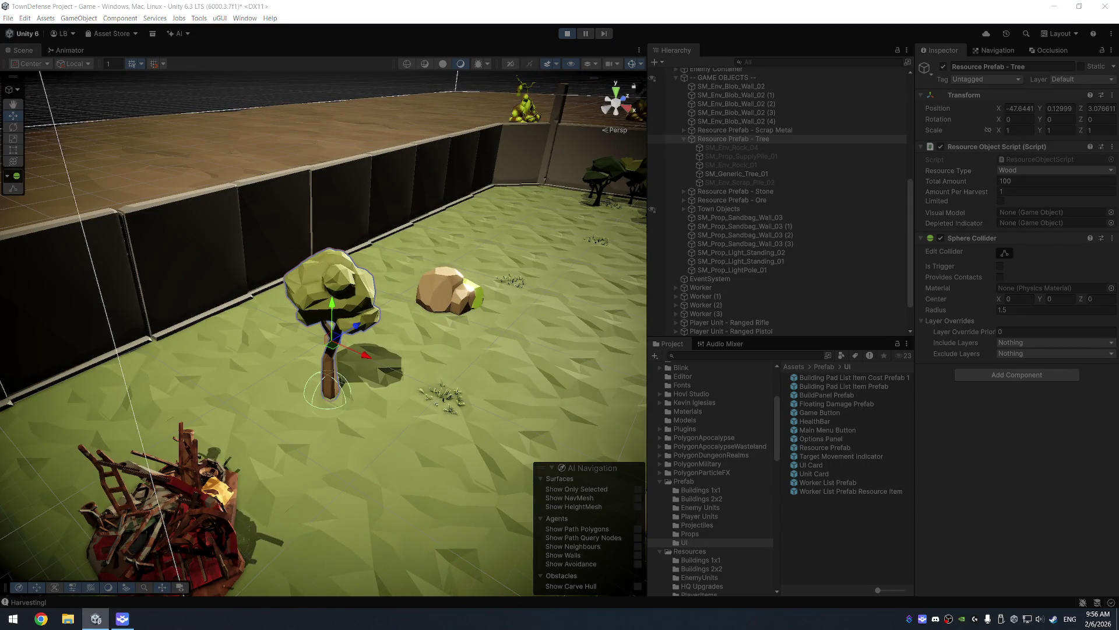
{"action": "left_click_drag", "start_coordinate": [443, 290], "coordinate": [424, 330]}
{"action": "left_click", "coordinate": [432, 324]}
{"action": "key", "text": "f"}
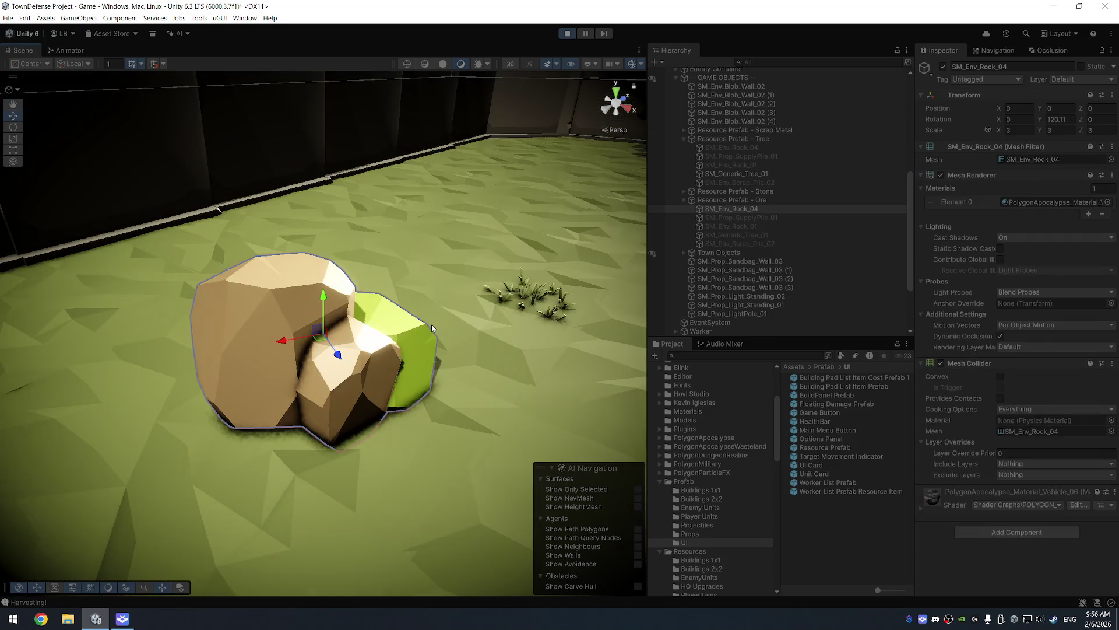
{"action": "left_click", "coordinate": [783, 201]}
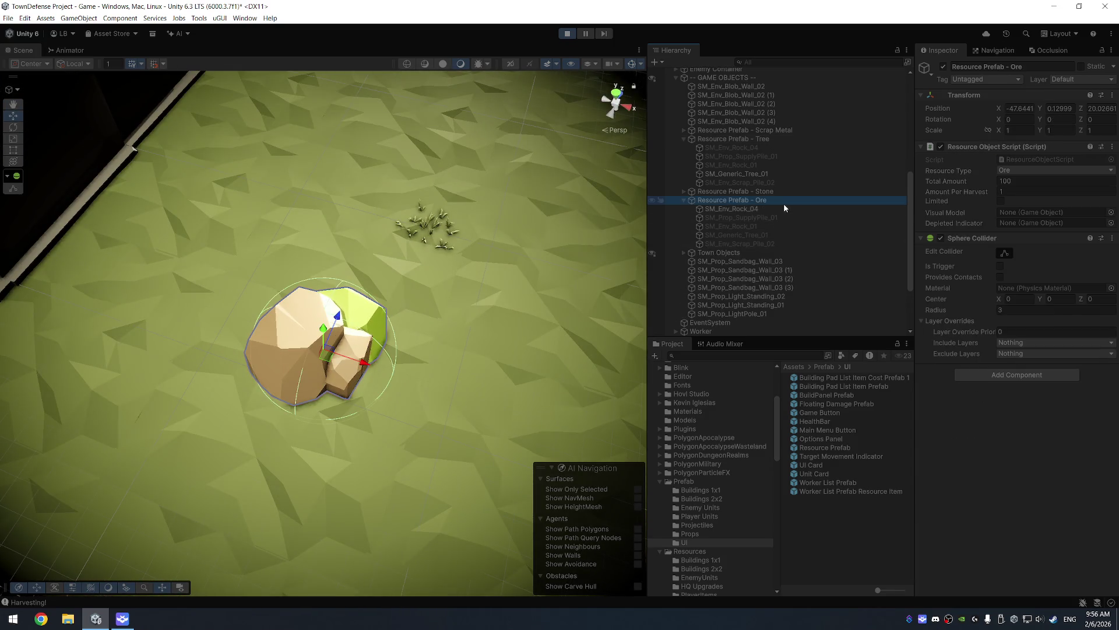
{"action": "key", "text": "f"}
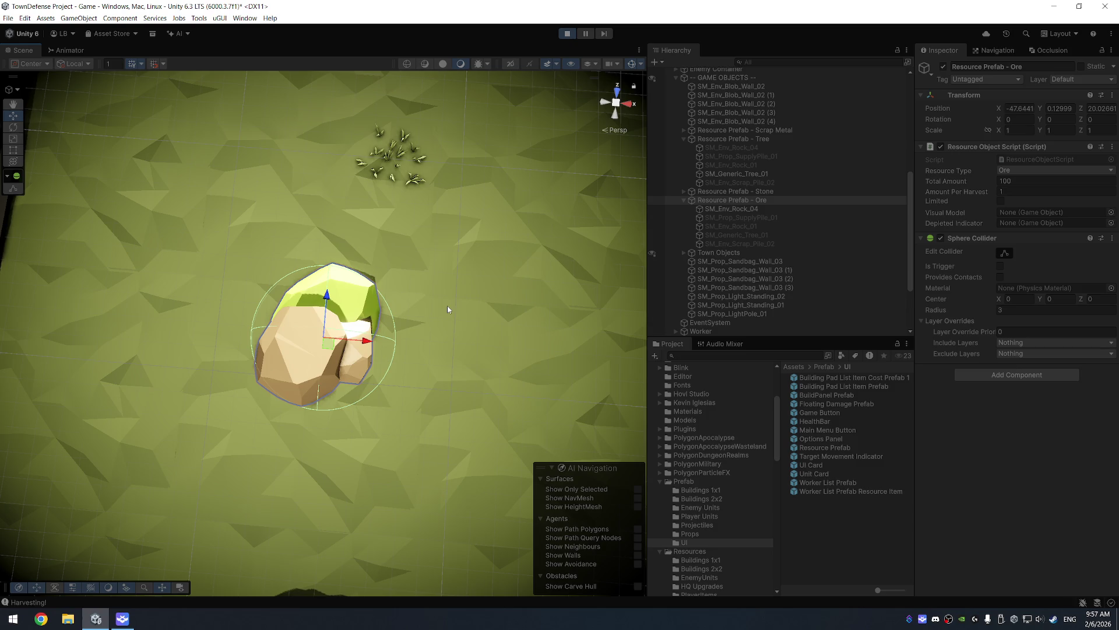
{"action": "mouse_move", "coordinate": [465, 341]}
{"action": "left_mouse_down"}
{"action": "mouse_move", "coordinate": [419, 461]}
{"action": "mouse_move", "coordinate": [438, 415]}
{"action": "mouse_move", "coordinate": [428, 394]}
{"action": "mouse_move", "coordinate": [492, 401]}
{"action": "mouse_move", "coordinate": [524, 343]}
{"action": "mouse_move", "coordinate": [492, 312]}
{"action": "mouse_move", "coordinate": [491, 348]}
{"action": "mouse_move", "coordinate": [479, 310]}
{"action": "left_mouse_up"}
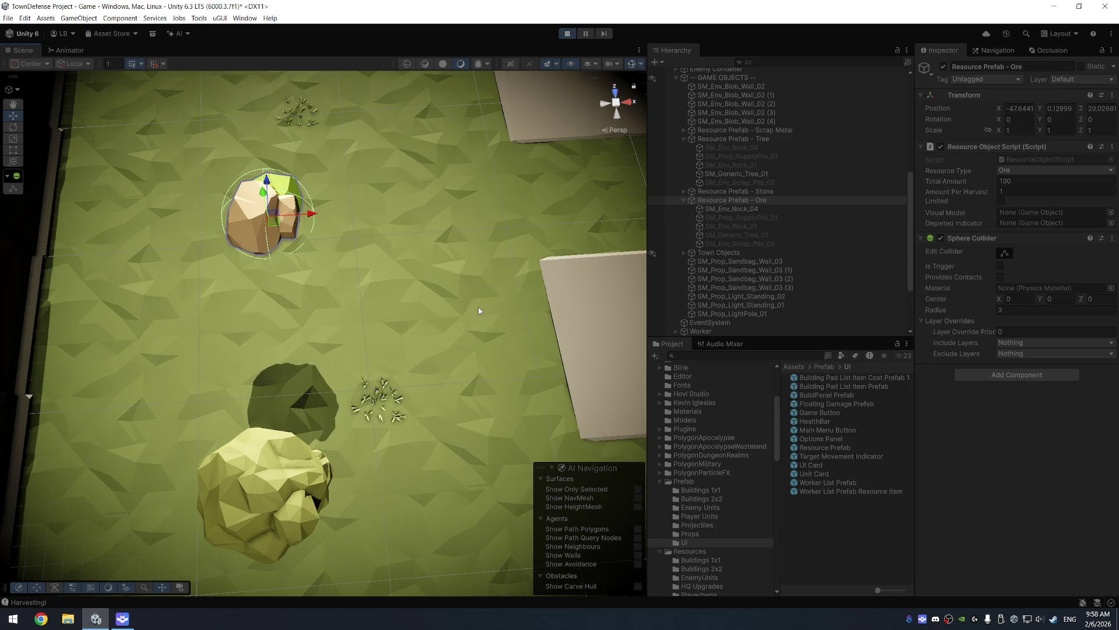
Step: Lower the ore's Sphere Collider Radius to 2.5 and frame the ore rock
{"action": "scroll", "coordinate": [484, 401], "scroll_direction": "down", "scroll_amount": 5}
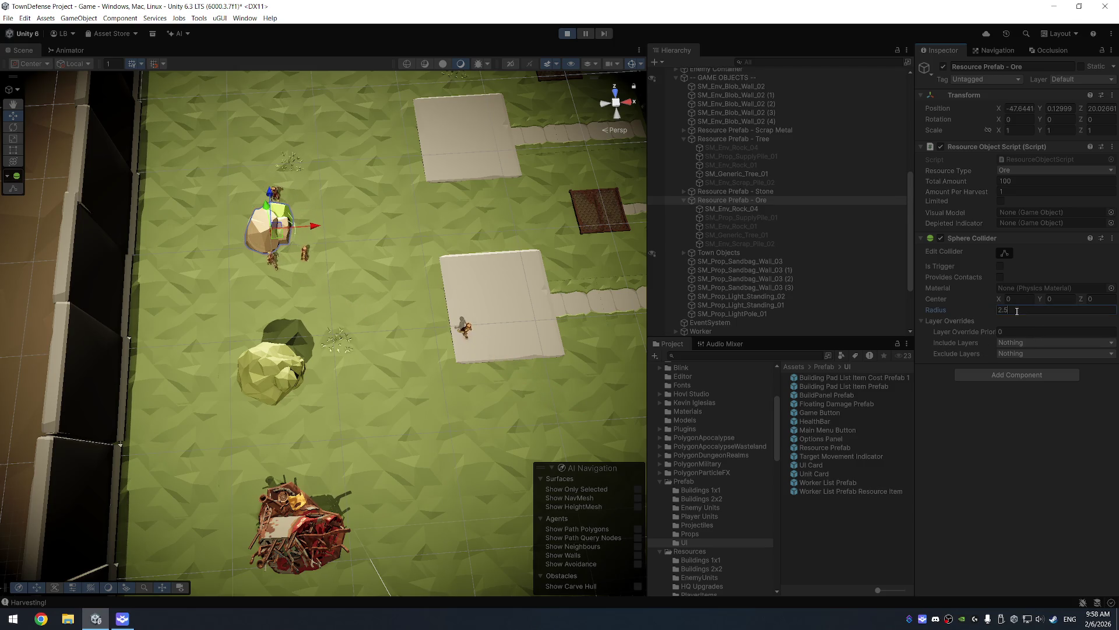
{"action": "key", "text": "f"}
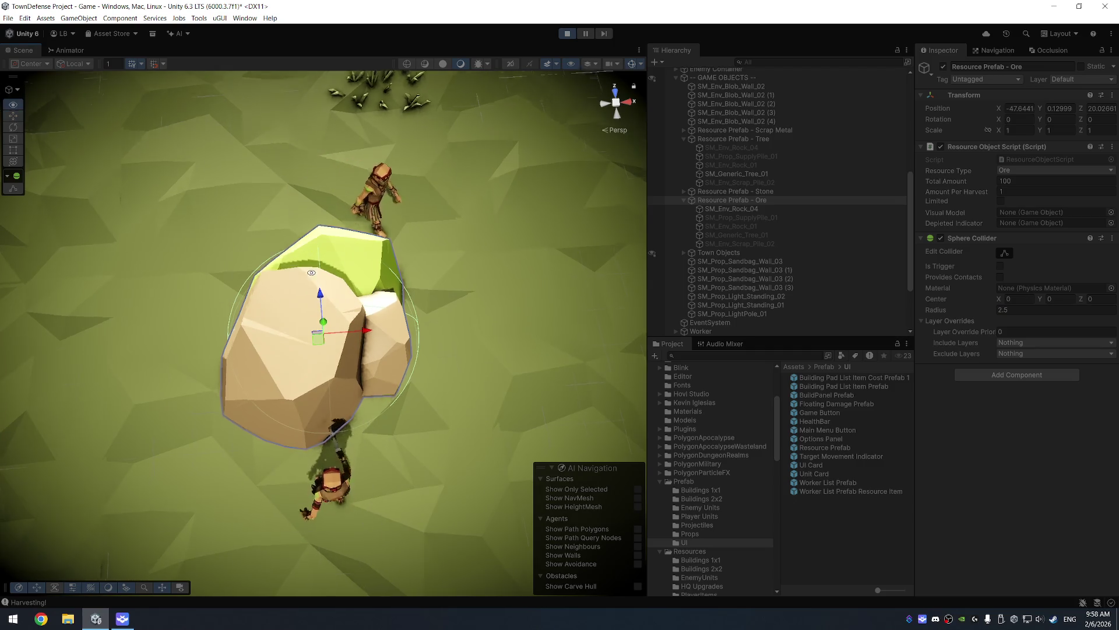
{"action": "scroll", "coordinate": [303, 302], "scroll_direction": "down", "scroll_amount": 2}
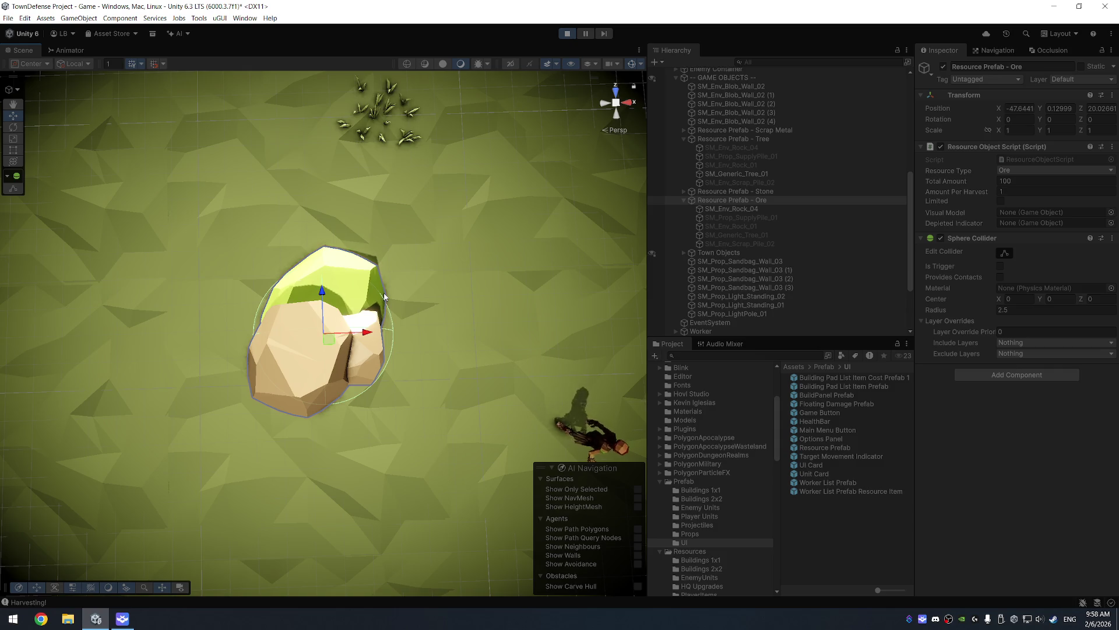
Step: Collapse the ore's child objects and select all four workers to watch them harvest
{"action": "left_click", "coordinate": [726, 199]}
{"action": "key", "text": "Left"}
{"action": "left_click", "coordinate": [721, 287]}
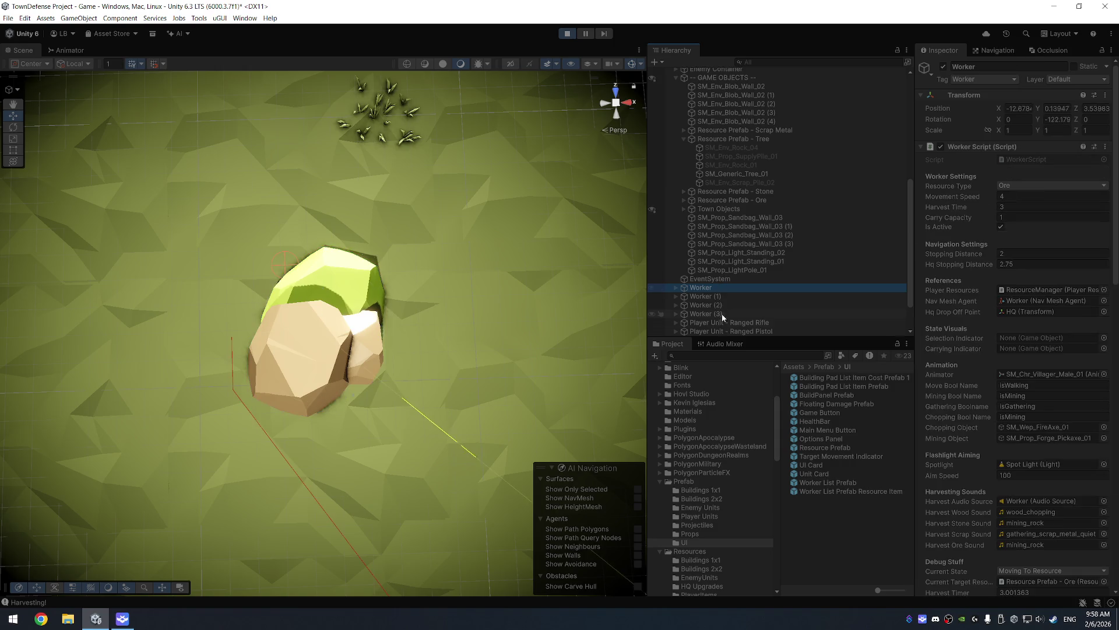
{"action": "left_click", "coordinate": [723, 314], "text": "shift"}
{"action": "mouse_move", "coordinate": [566, 303]}
{"action": "left_mouse_down"}
{"action": "mouse_move", "coordinate": [510, 292]}
{"action": "mouse_move", "coordinate": [563, 192]}
{"action": "mouse_move", "coordinate": [576, 195]}
{"action": "mouse_move", "coordinate": [623, 88]}
{"action": "mouse_move", "coordinate": [462, 218]}
{"action": "mouse_move", "coordinate": [576, 237]}
{"action": "left_mouse_up"}
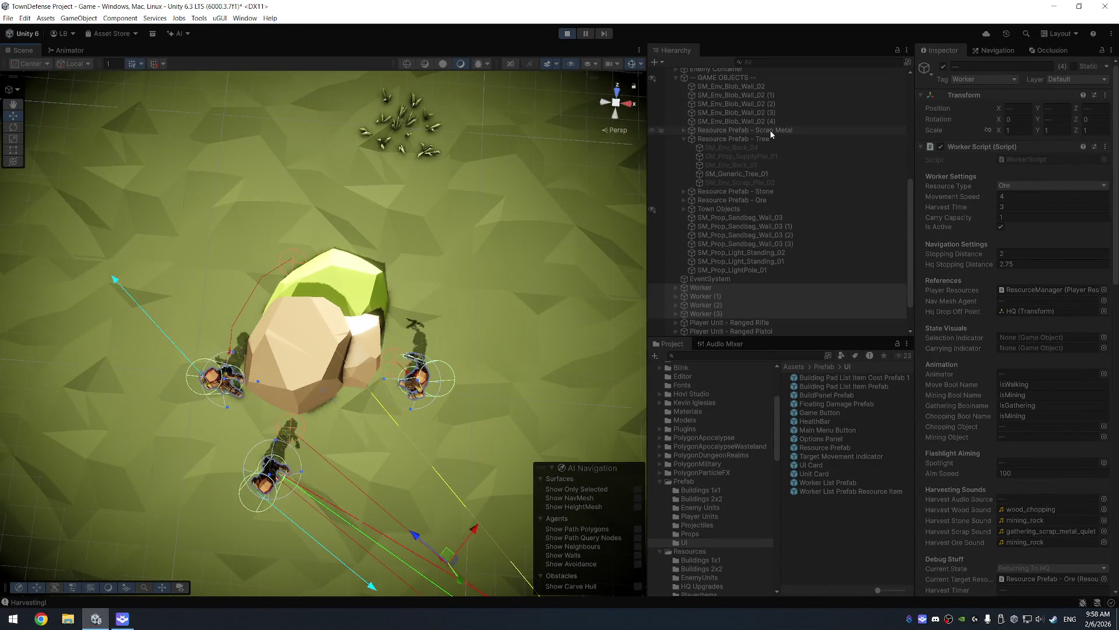
Step: Set Resource Prefab - Ore's collider radius to 3, then switch to Chrome
{"action": "left_click", "coordinate": [752, 199]}
{"action": "left_click", "coordinate": [1015, 310]}
{"action": "type", "text": "3"}
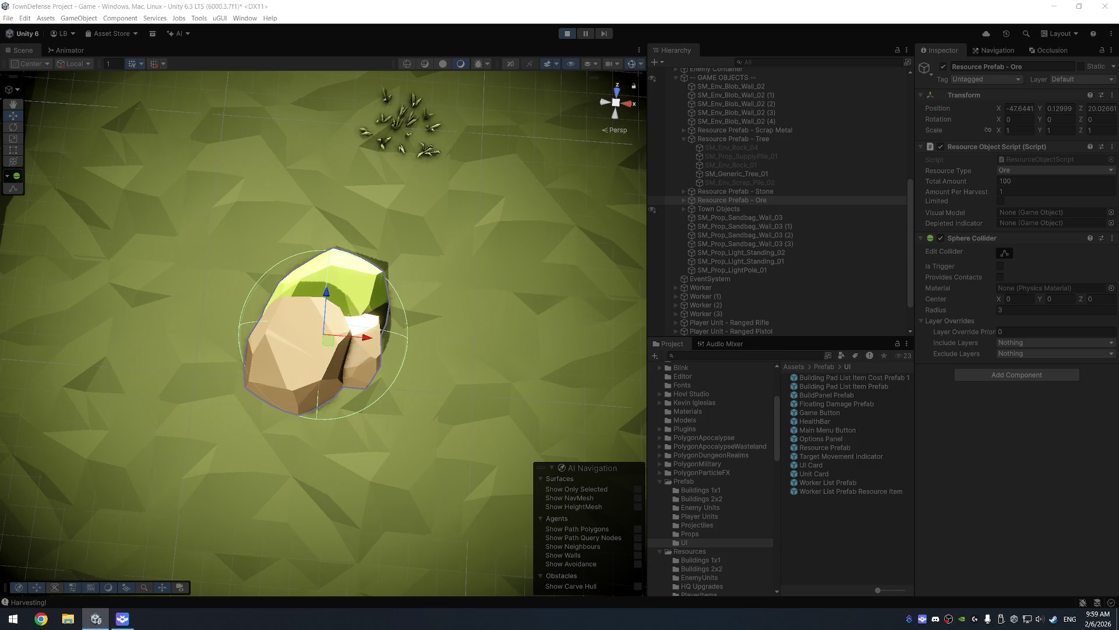
{"action": "key", "text": "alt+Tab"}
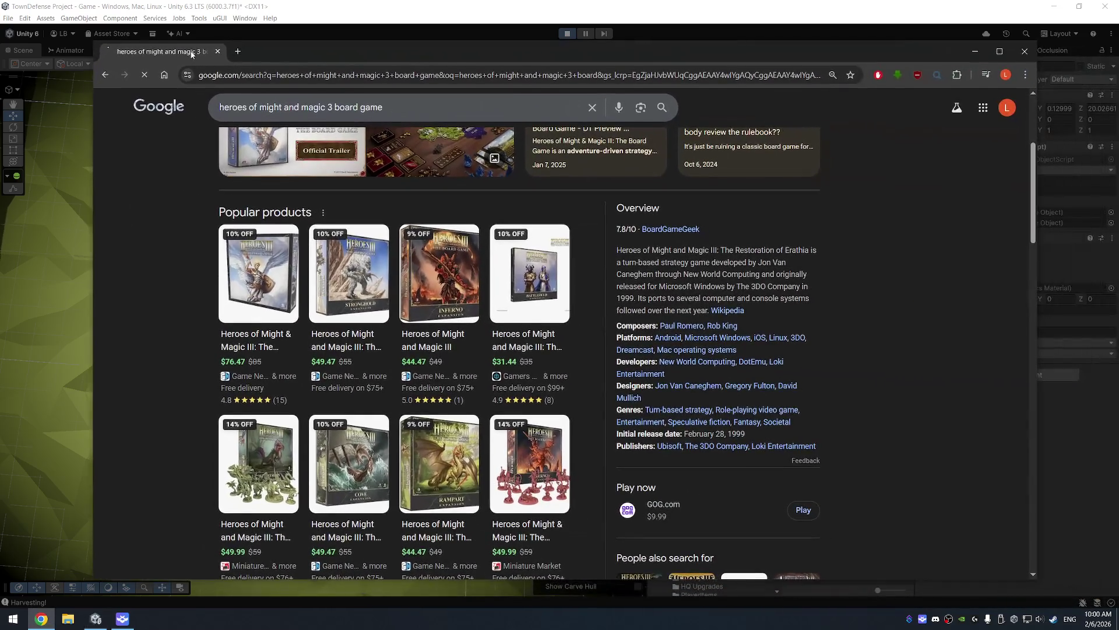
Step: Maximize Chrome and scroll the Heroes III board game results to the Archon Studio link
{"action": "double_click", "coordinate": [288, 49]}
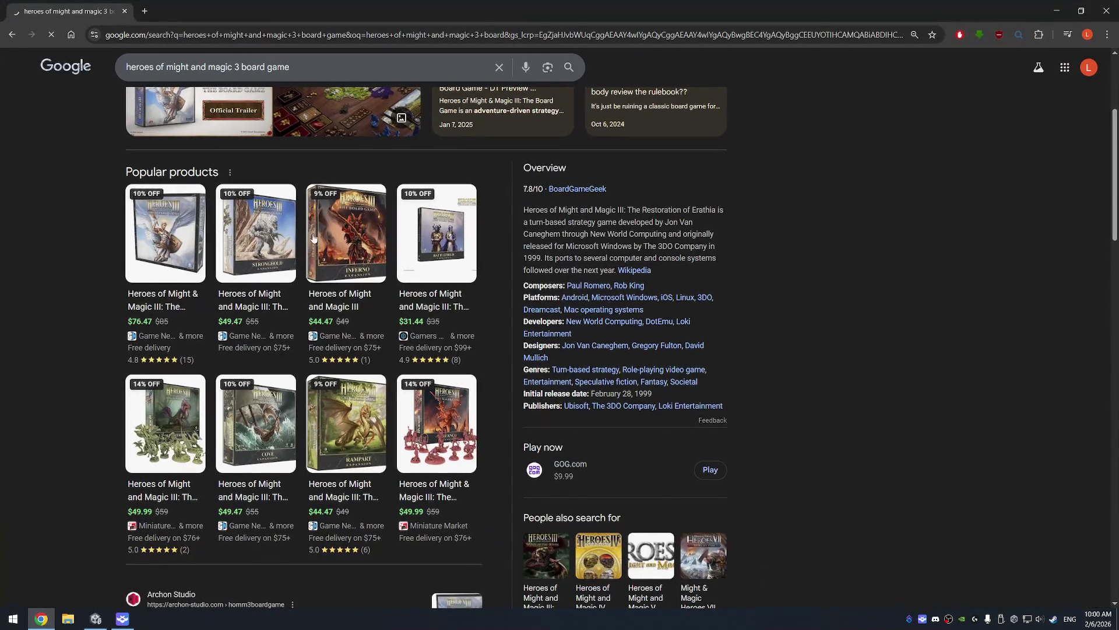
{"action": "scroll", "coordinate": [370, 289], "scroll_direction": "down", "scroll_amount": 4}
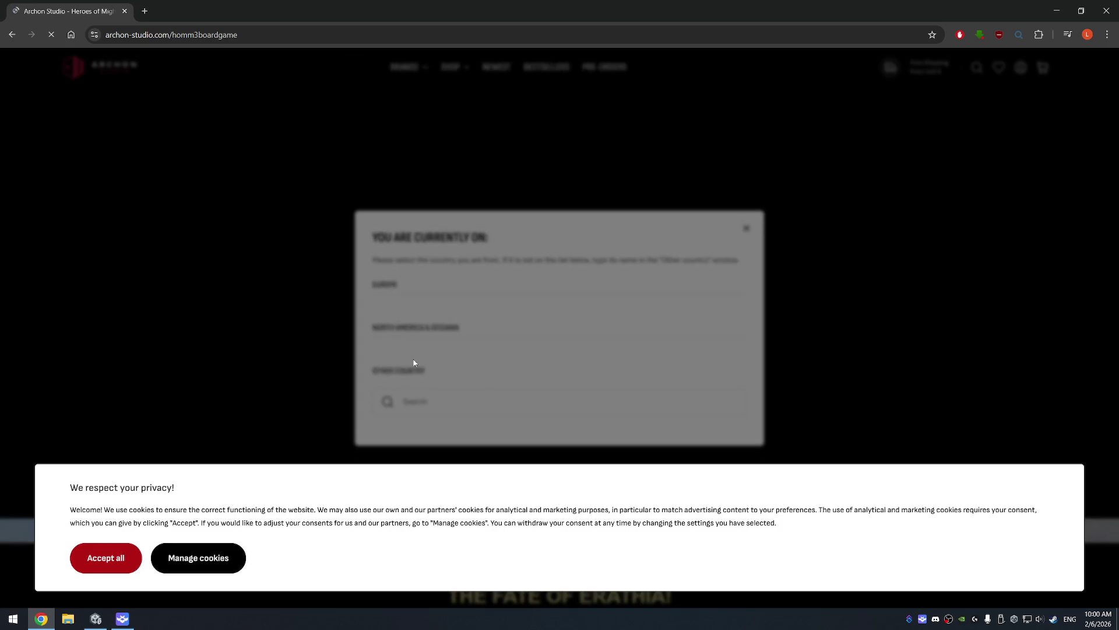
Step: Accept all cookies, choose United States, accept the import duties reminder, and scroll to the $89.00 box
{"action": "left_click", "coordinate": [105, 553]}
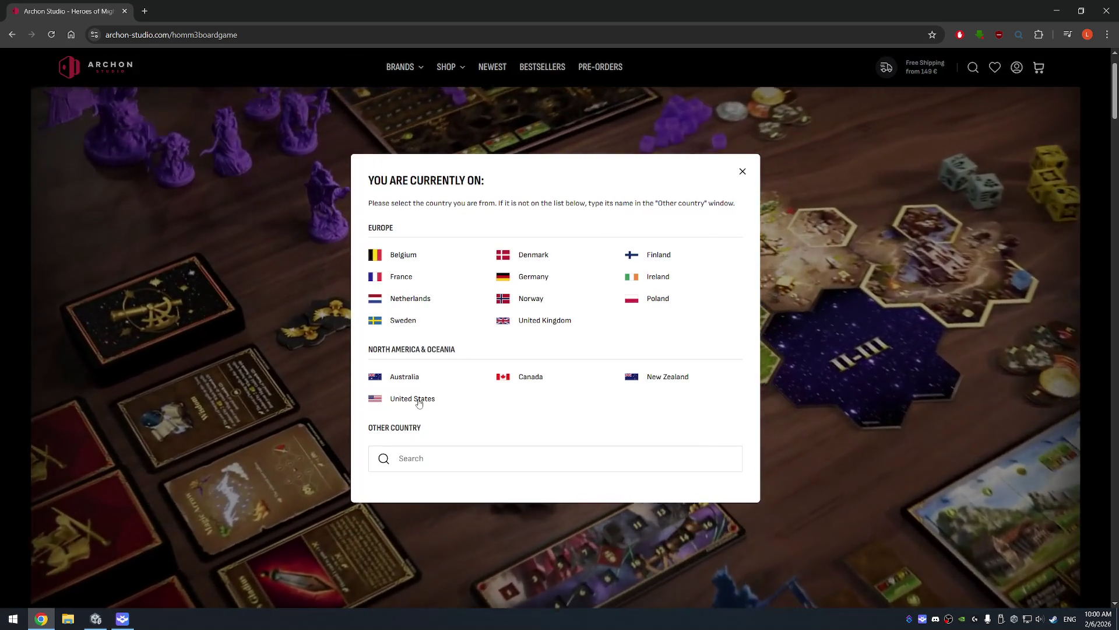
{"action": "left_click", "coordinate": [420, 398]}
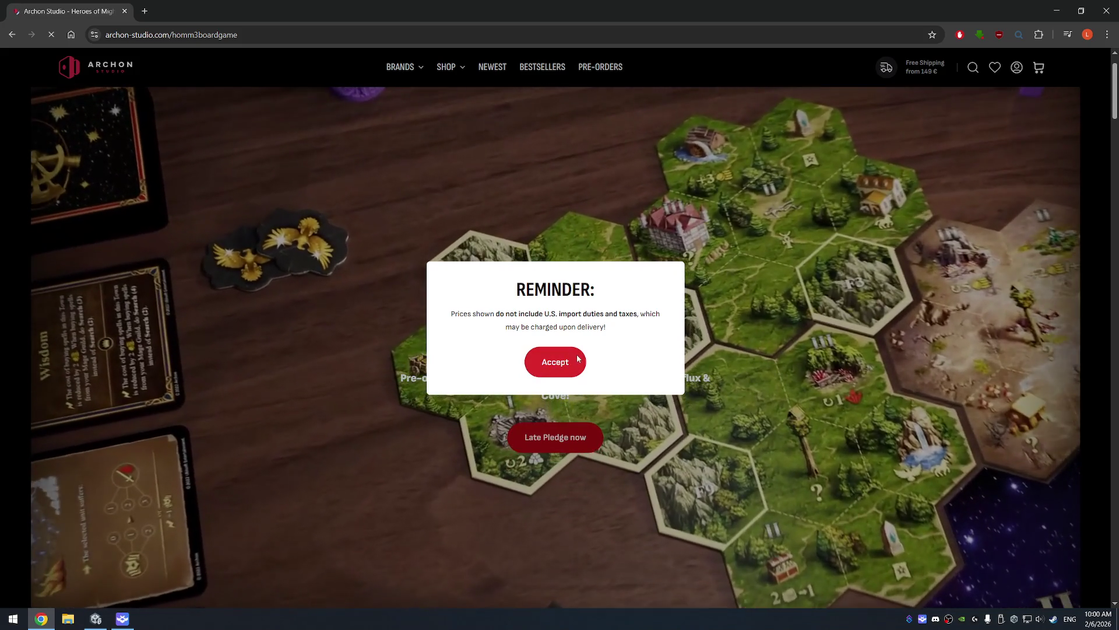
{"action": "left_click", "coordinate": [578, 359]}
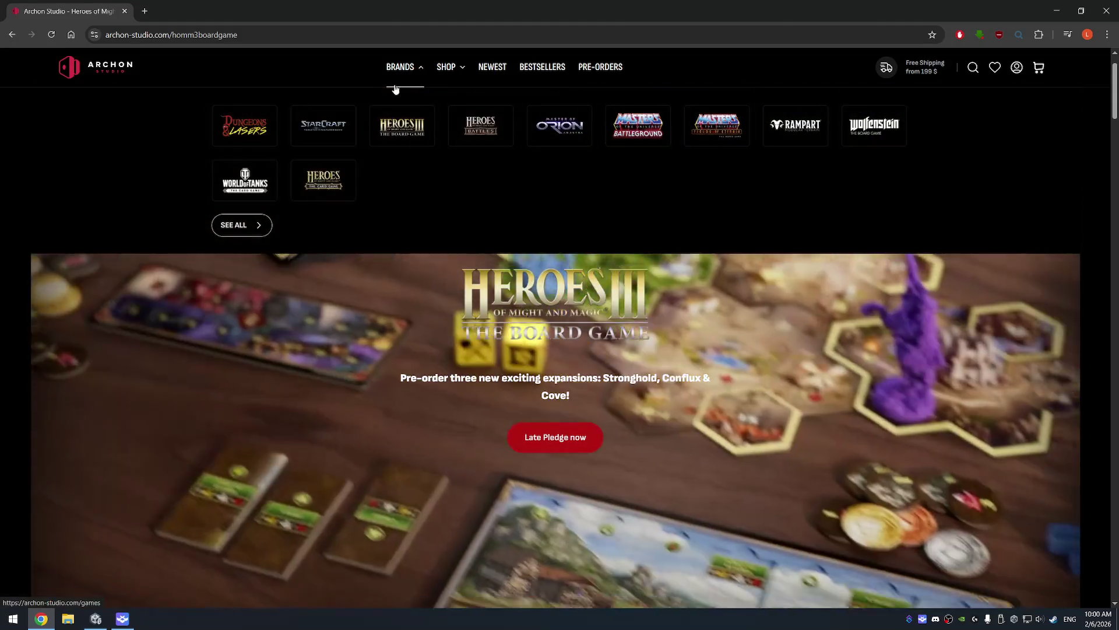
{"action": "scroll", "coordinate": [767, 394], "scroll_direction": "down", "scroll_amount": 10}
{"action": "scroll", "coordinate": [767, 395], "scroll_direction": "down", "scroll_amount": 2}
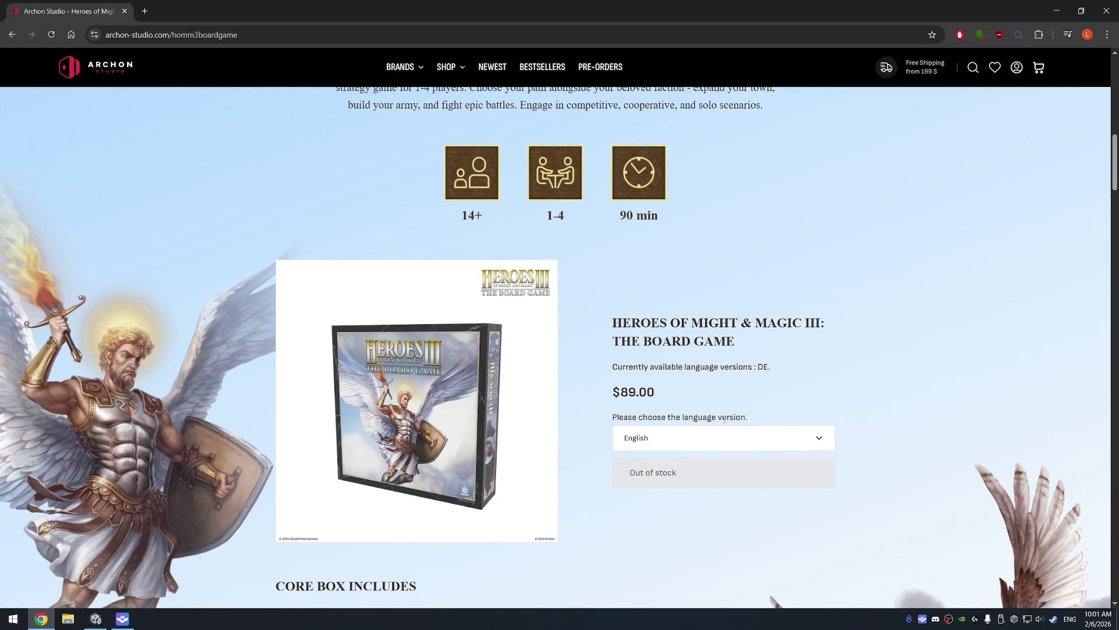
{"action": "scroll", "coordinate": [777, 373], "scroll_direction": "down", "scroll_amount": 2}
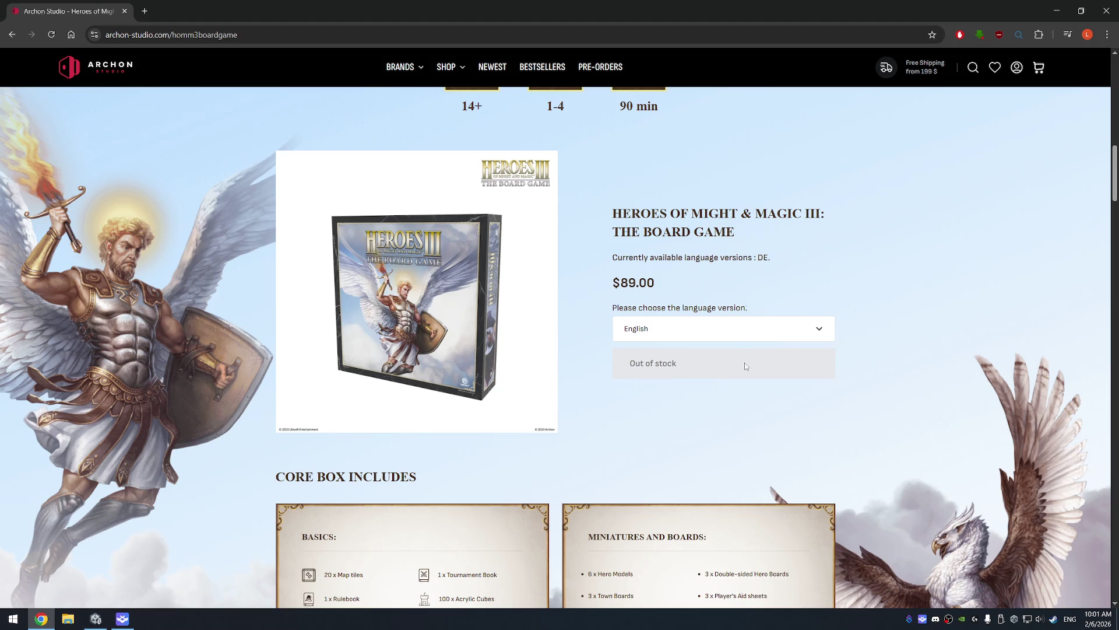
{"action": "left_click", "coordinate": [761, 325]}
{"action": "scroll", "coordinate": [852, 320], "scroll_direction": "down", "scroll_amount": 6}
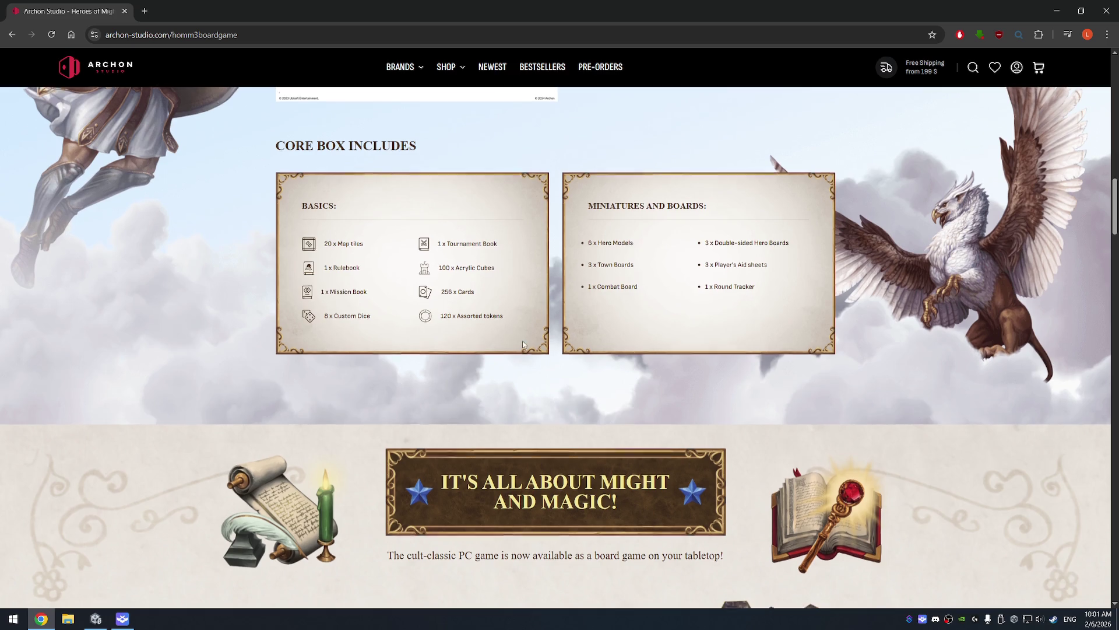
{"action": "scroll", "coordinate": [522, 339], "scroll_direction": "down", "scroll_amount": 9}
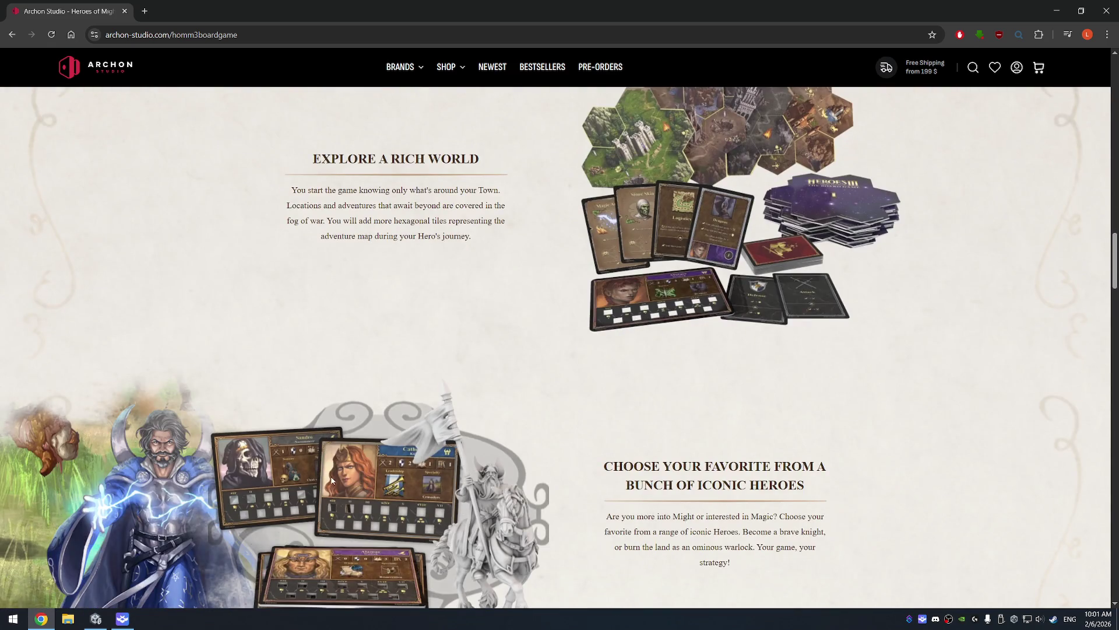
{"action": "scroll", "coordinate": [669, 354], "scroll_direction": "down", "scroll_amount": 2}
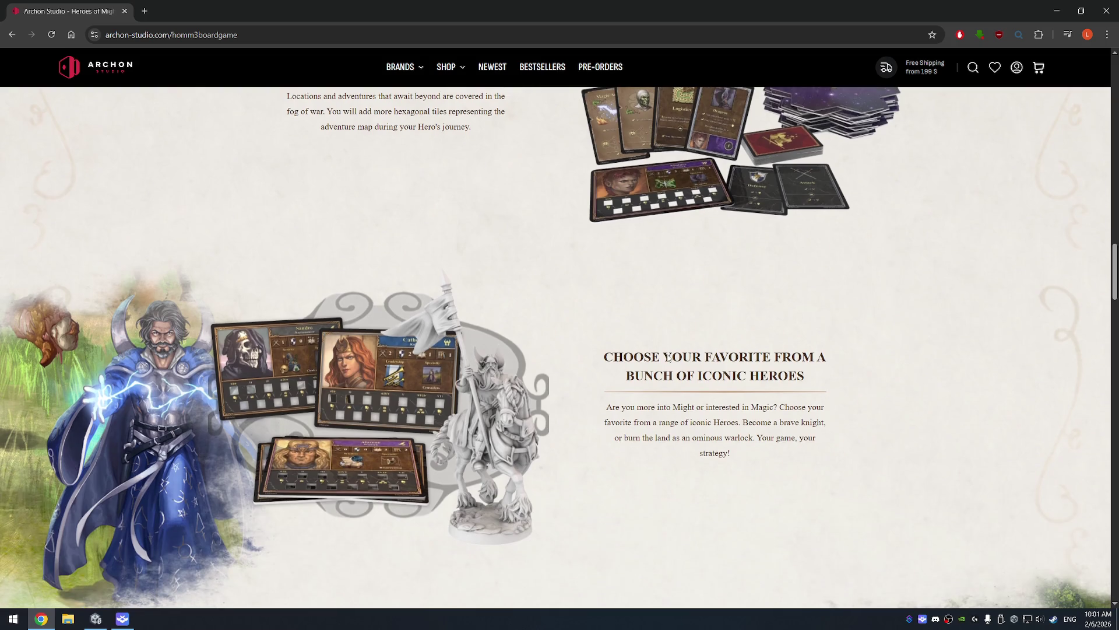
{"action": "scroll", "coordinate": [666, 360], "scroll_direction": "down", "scroll_amount": 5}
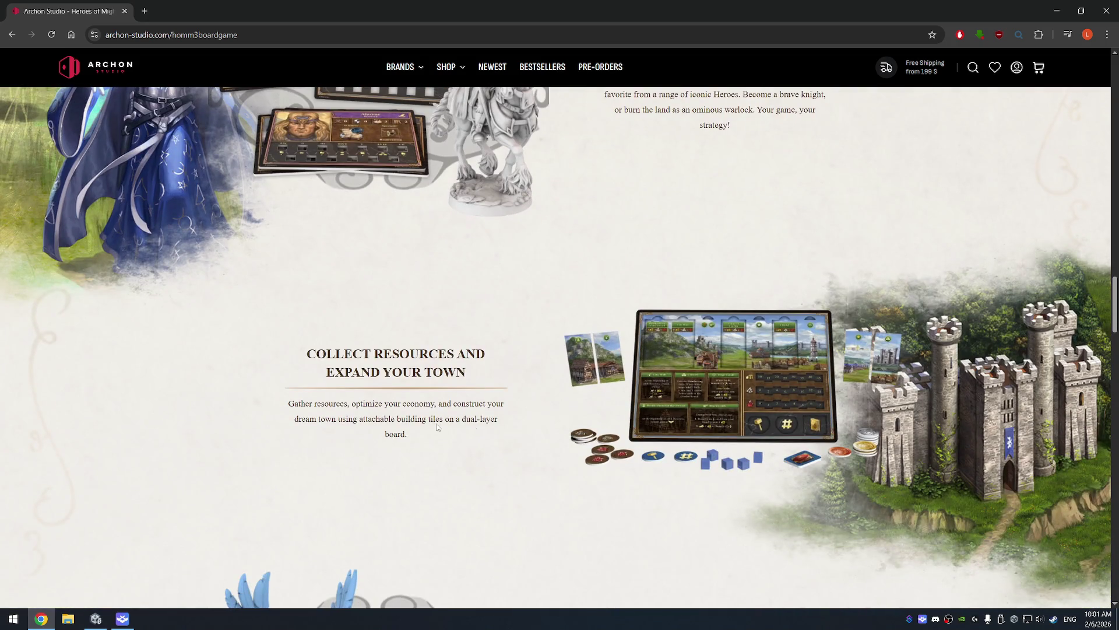
{"action": "scroll", "coordinate": [663, 422], "scroll_direction": "down", "scroll_amount": 5}
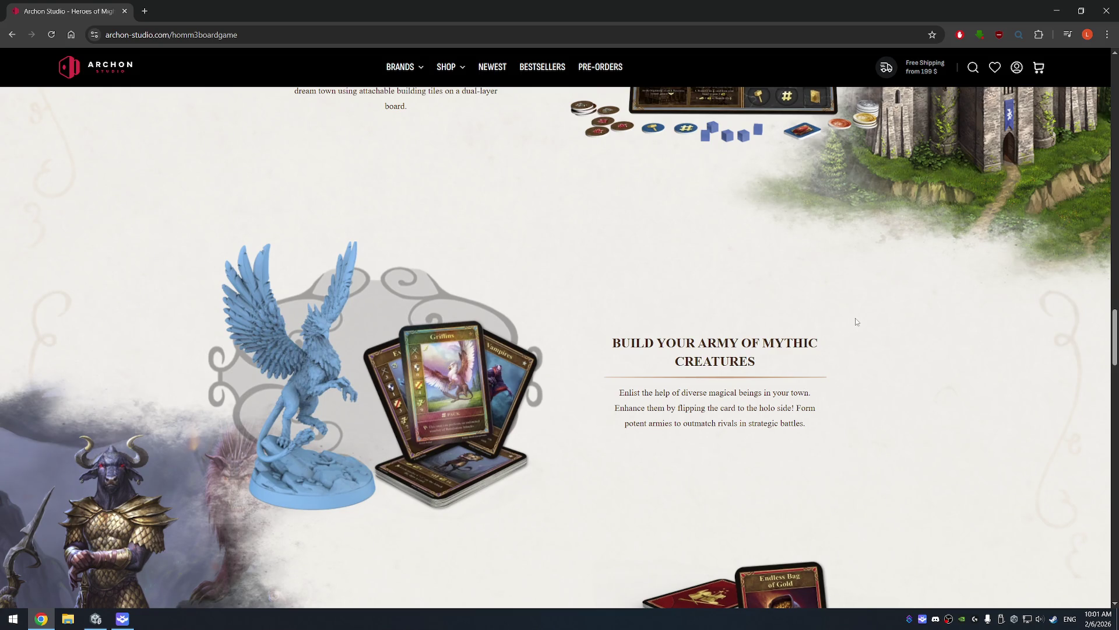
{"action": "scroll", "coordinate": [856, 322], "scroll_direction": "down", "scroll_amount": 5}
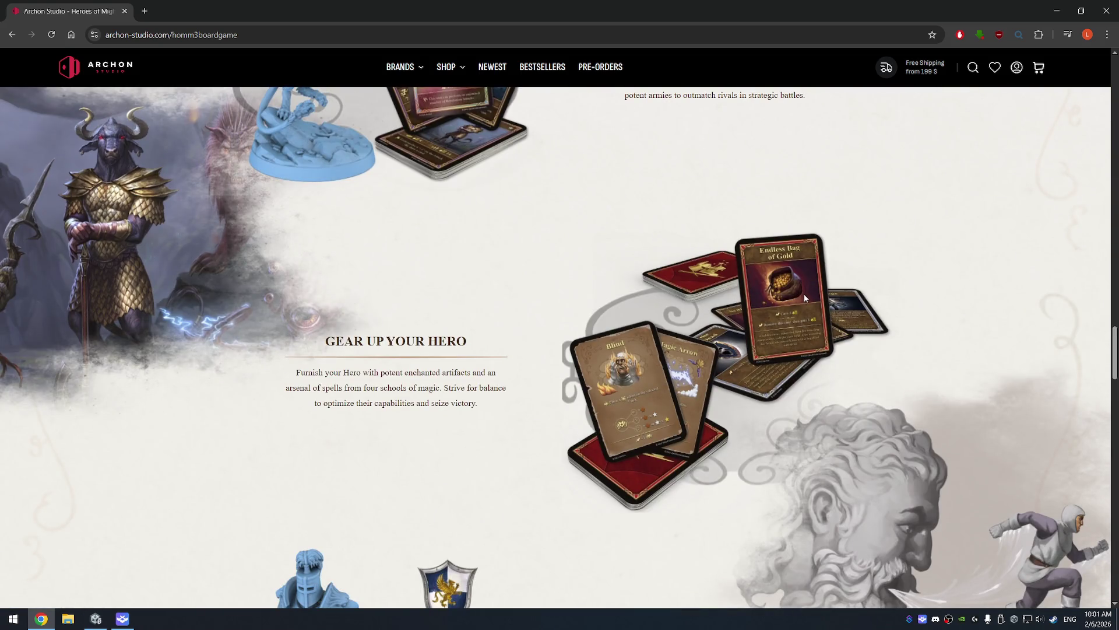
{"action": "scroll", "coordinate": [805, 299], "scroll_direction": "down", "scroll_amount": 5}
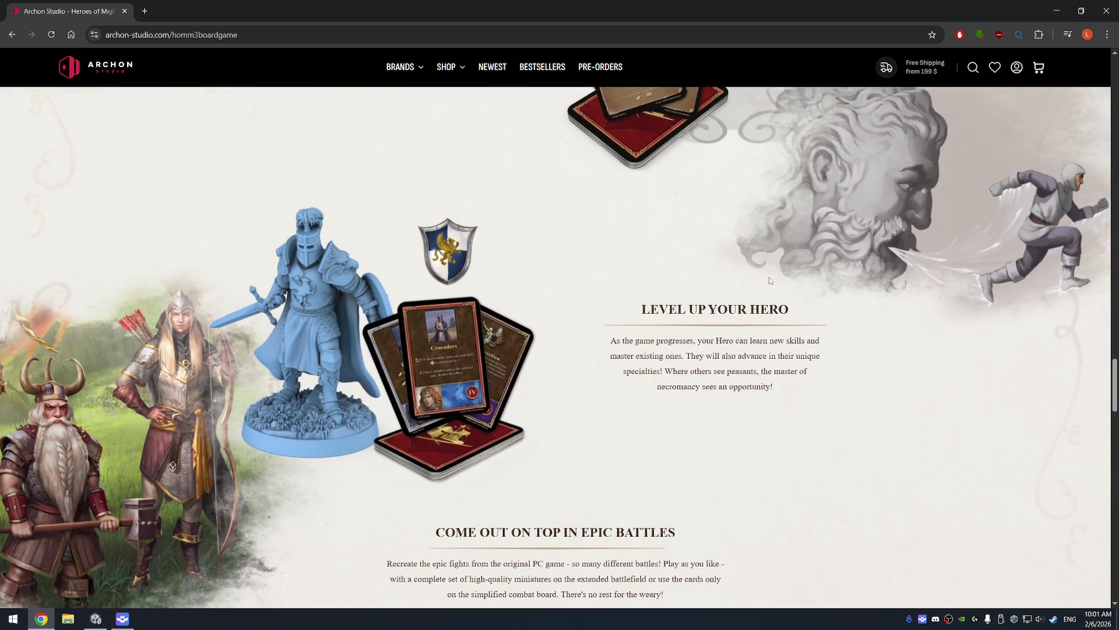
{"action": "scroll", "coordinate": [769, 280], "scroll_direction": "down", "scroll_amount": 5}
{"action": "scroll", "coordinate": [906, 228], "scroll_direction": "down", "scroll_amount": 4}
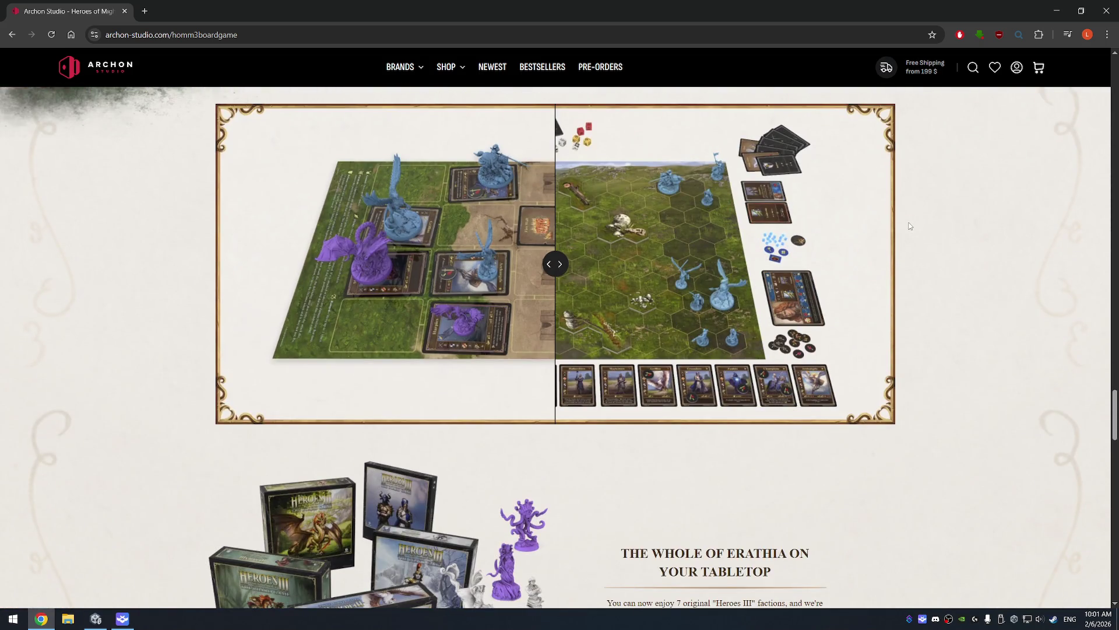
{"action": "scroll", "coordinate": [680, 253], "scroll_direction": "down", "scroll_amount": 4}
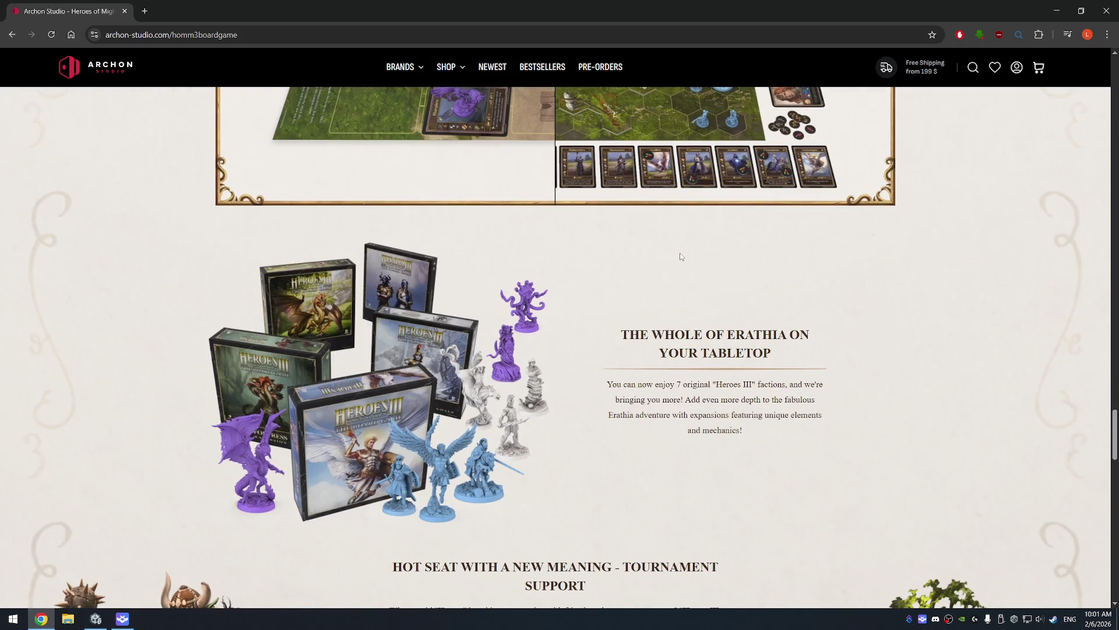
{"action": "scroll", "coordinate": [697, 247], "scroll_direction": "down", "scroll_amount": 4}
{"action": "scroll", "coordinate": [879, 256], "scroll_direction": "down", "scroll_amount": 5}
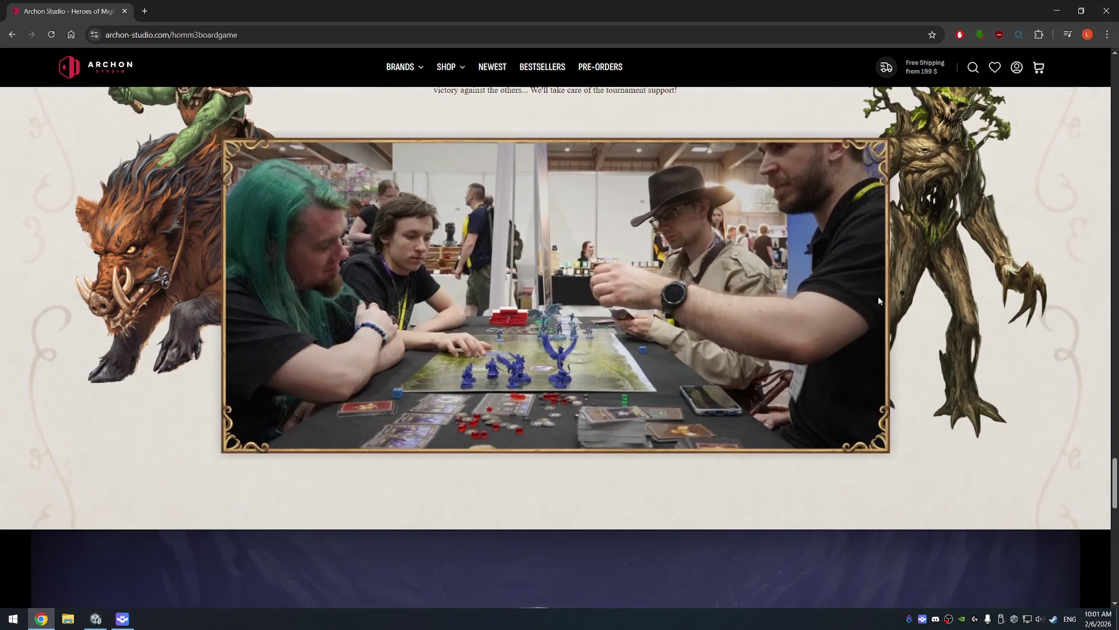
{"action": "scroll", "coordinate": [900, 308], "scroll_direction": "down", "scroll_amount": 2}
{"action": "scroll", "coordinate": [900, 312], "scroll_direction": "down", "scroll_amount": 6}
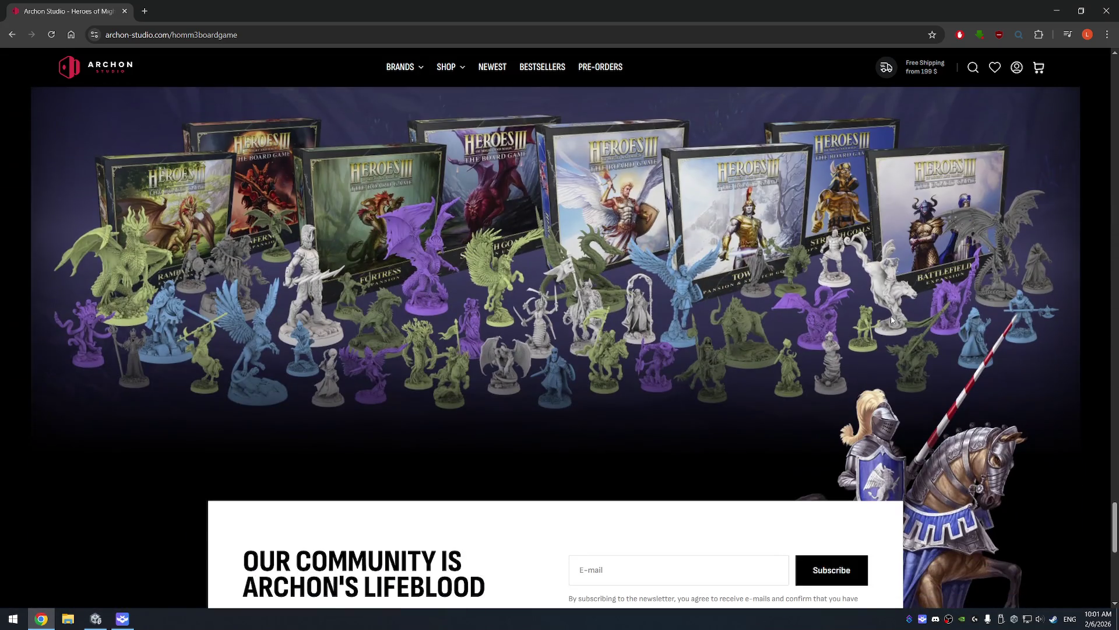
{"action": "scroll", "coordinate": [892, 317], "scroll_direction": "up", "scroll_amount": 1}
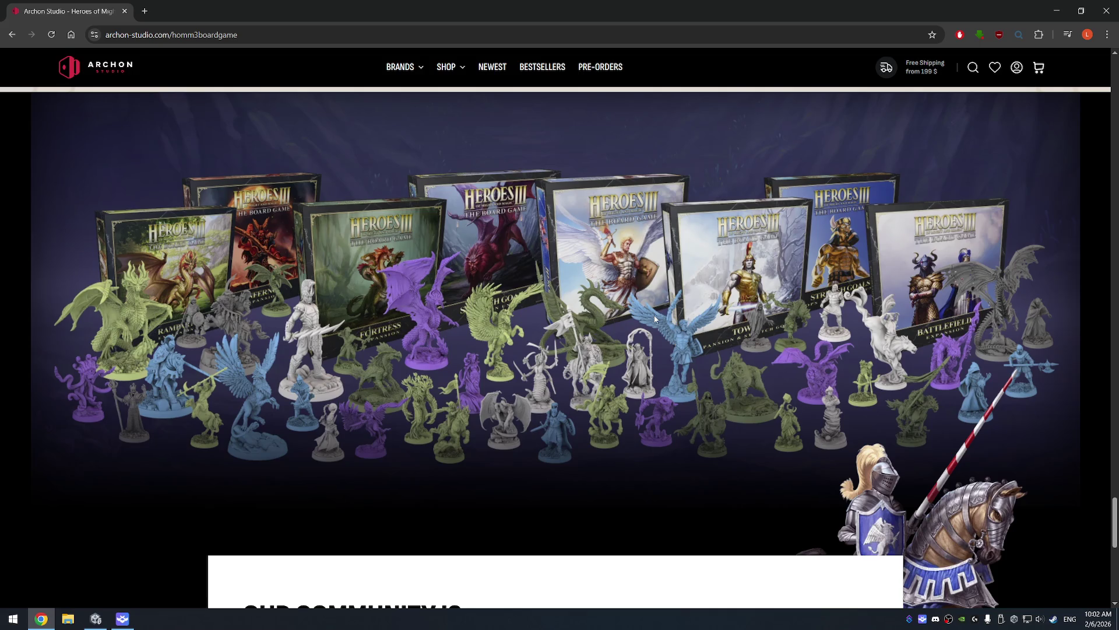
{"action": "scroll", "coordinate": [678, 274], "scroll_direction": "up", "scroll_amount": 10}
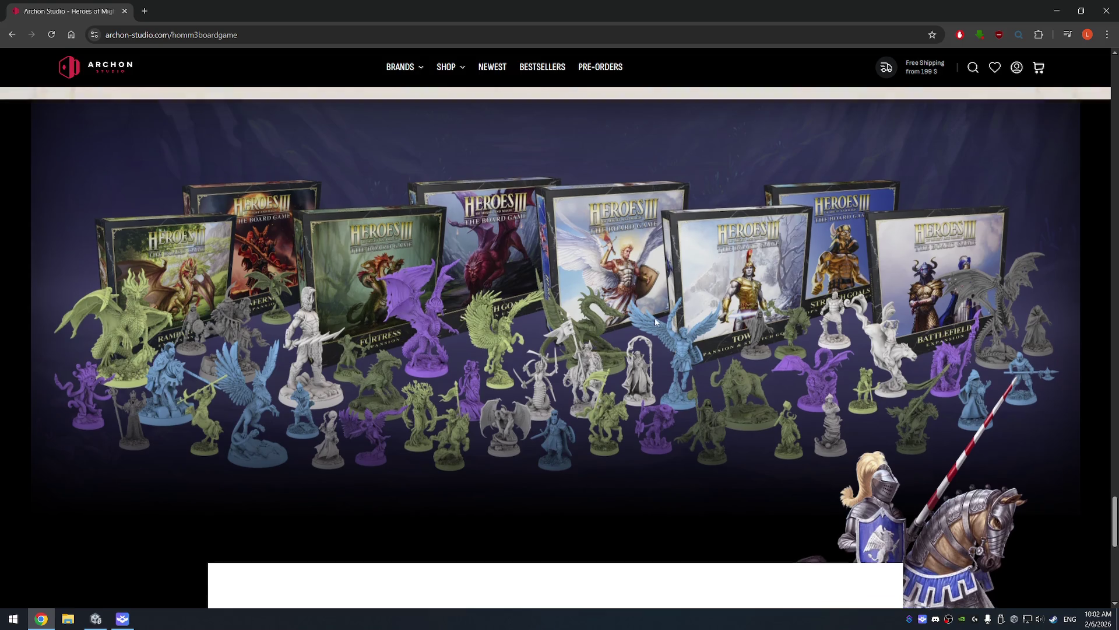
{"action": "scroll", "coordinate": [697, 284], "scroll_direction": "up", "scroll_amount": 15}
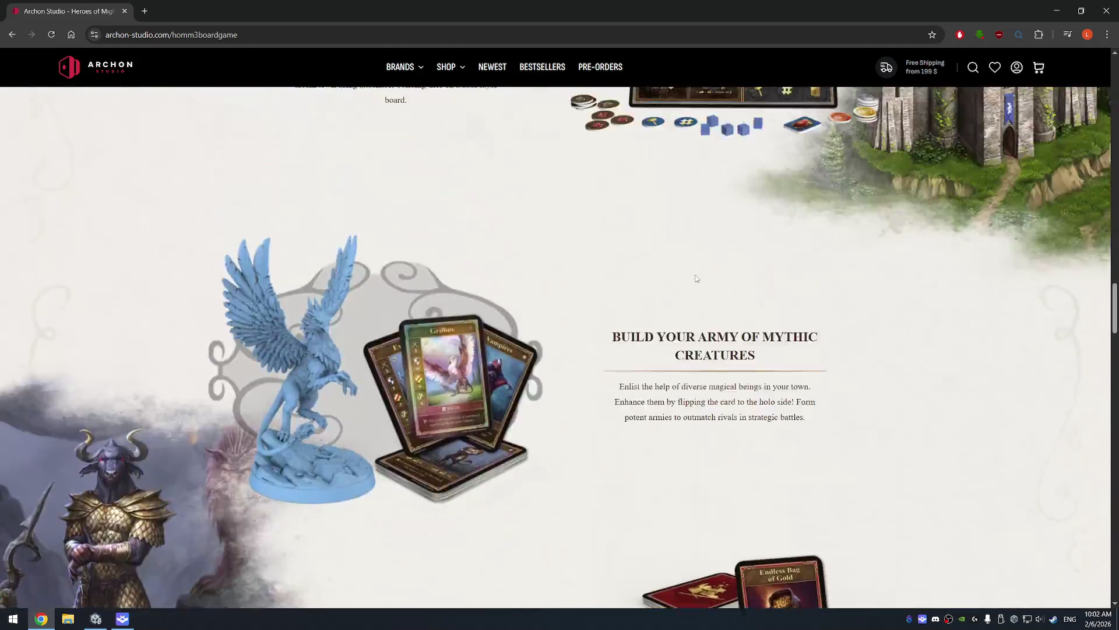
{"action": "scroll", "coordinate": [681, 268], "scroll_direction": "up", "scroll_amount": 5}
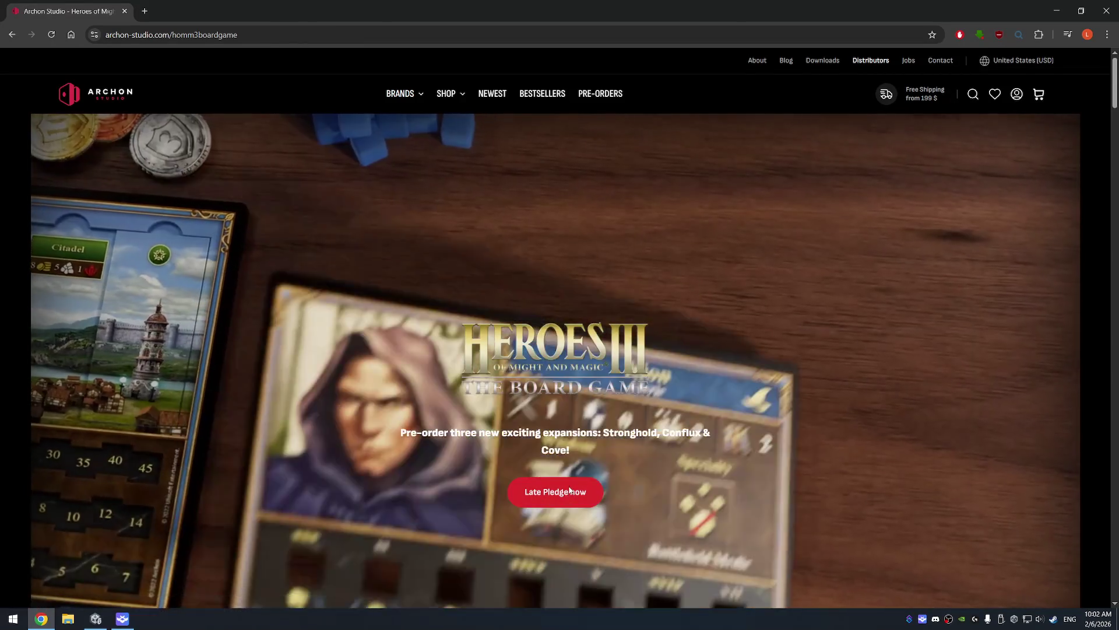
{"action": "left_click", "coordinate": [558, 489]}
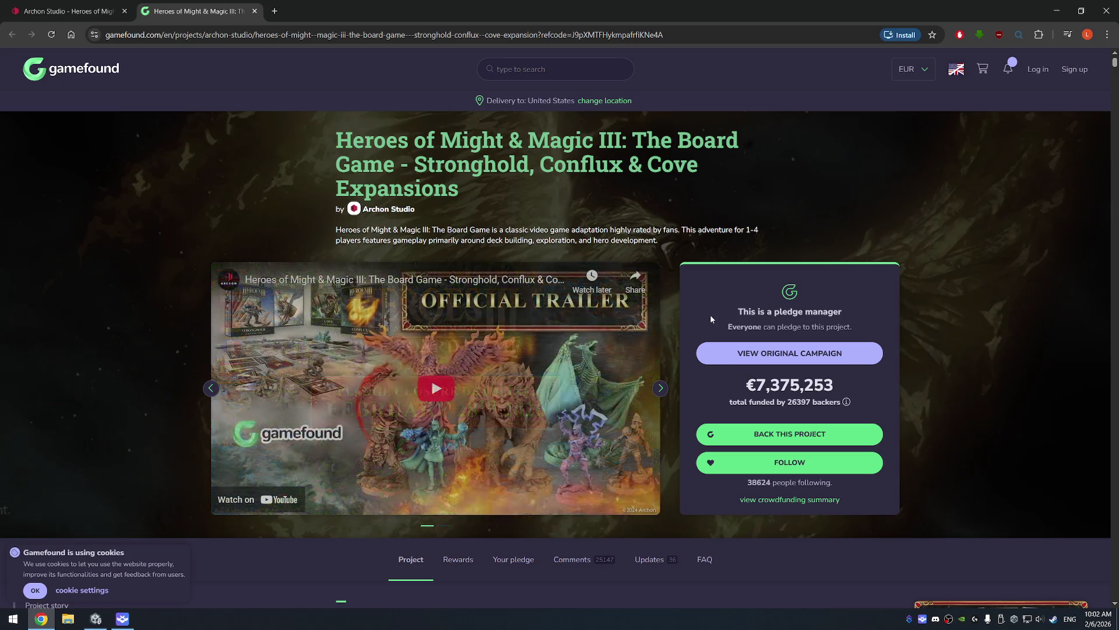
Step: Switch the gallery to the deadline image and open the €329.00 All in reward details
{"action": "left_click", "coordinate": [211, 388]}
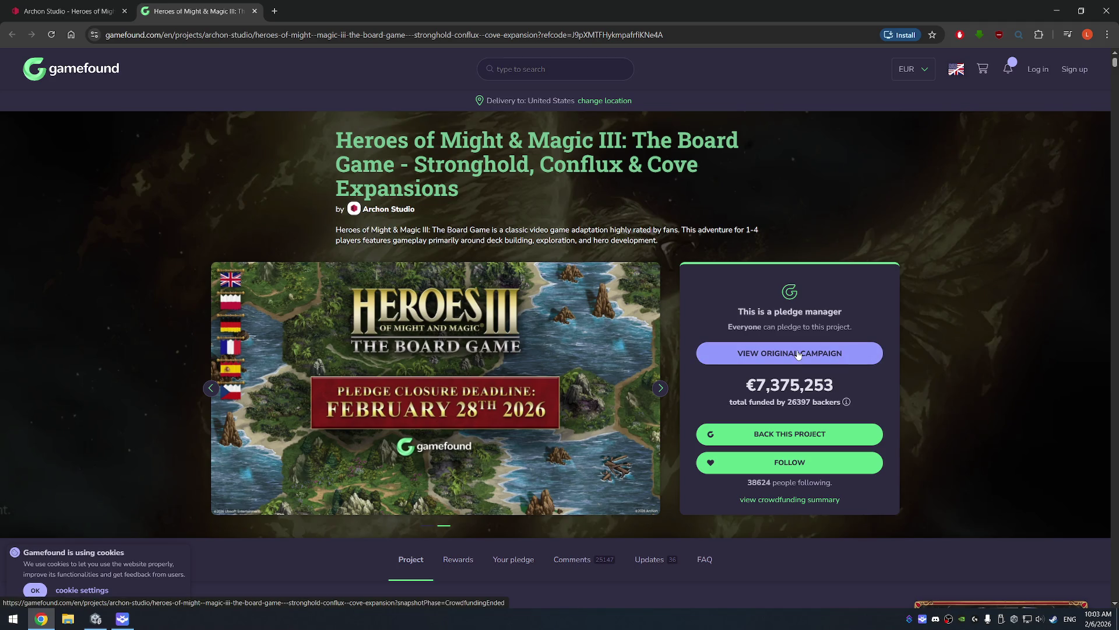
{"action": "scroll", "coordinate": [798, 351], "scroll_direction": "down", "scroll_amount": 5}
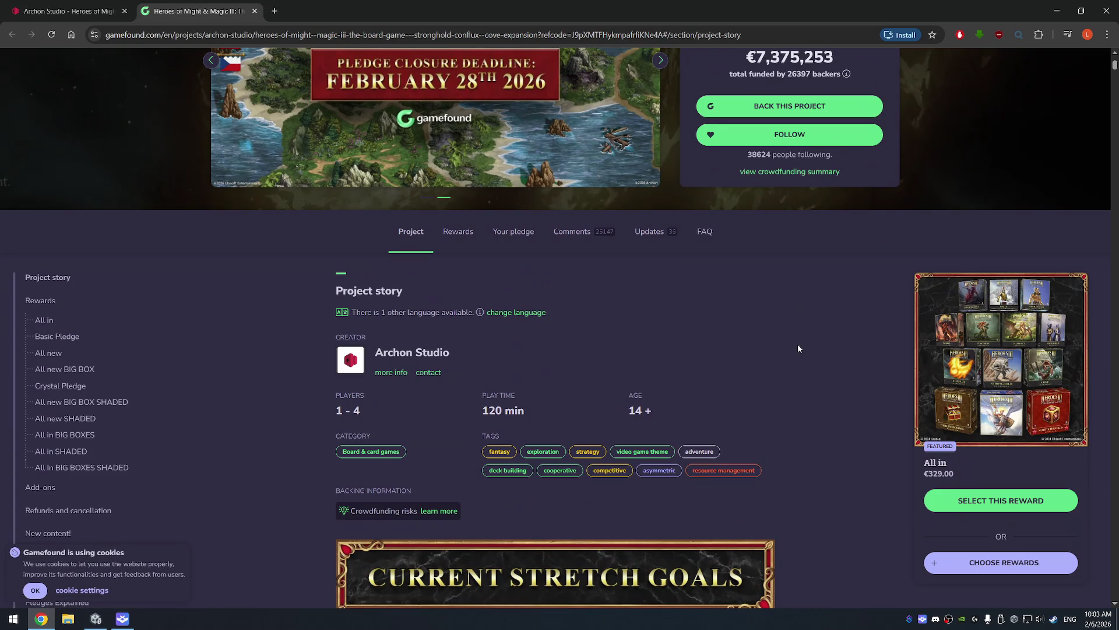
{"action": "scroll", "coordinate": [798, 348], "scroll_direction": "down", "scroll_amount": 3}
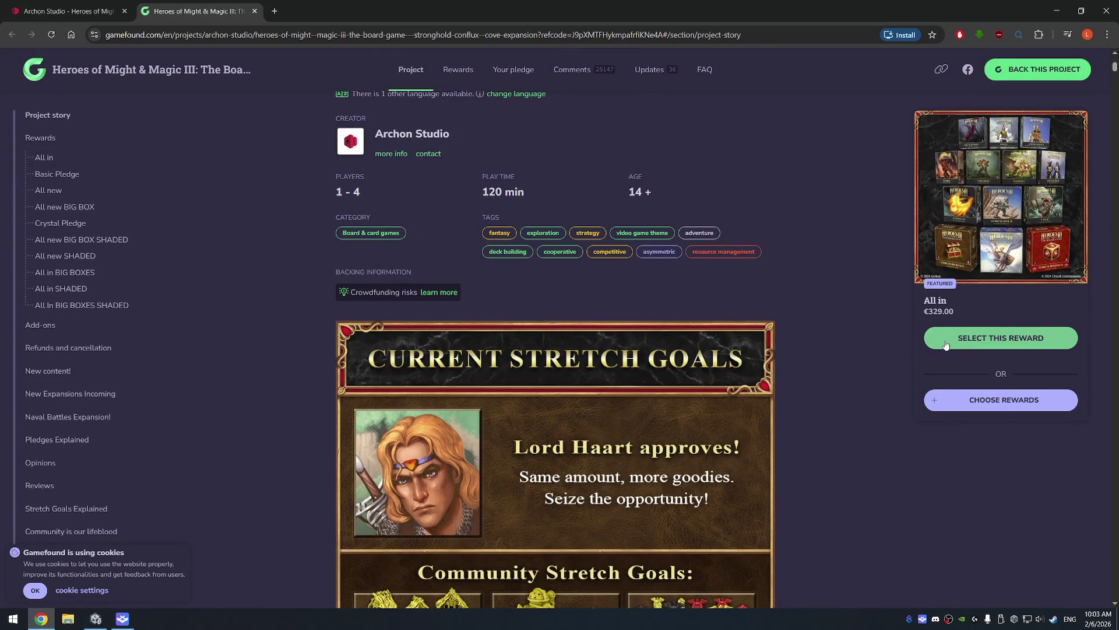
{"action": "left_click", "coordinate": [998, 204]}
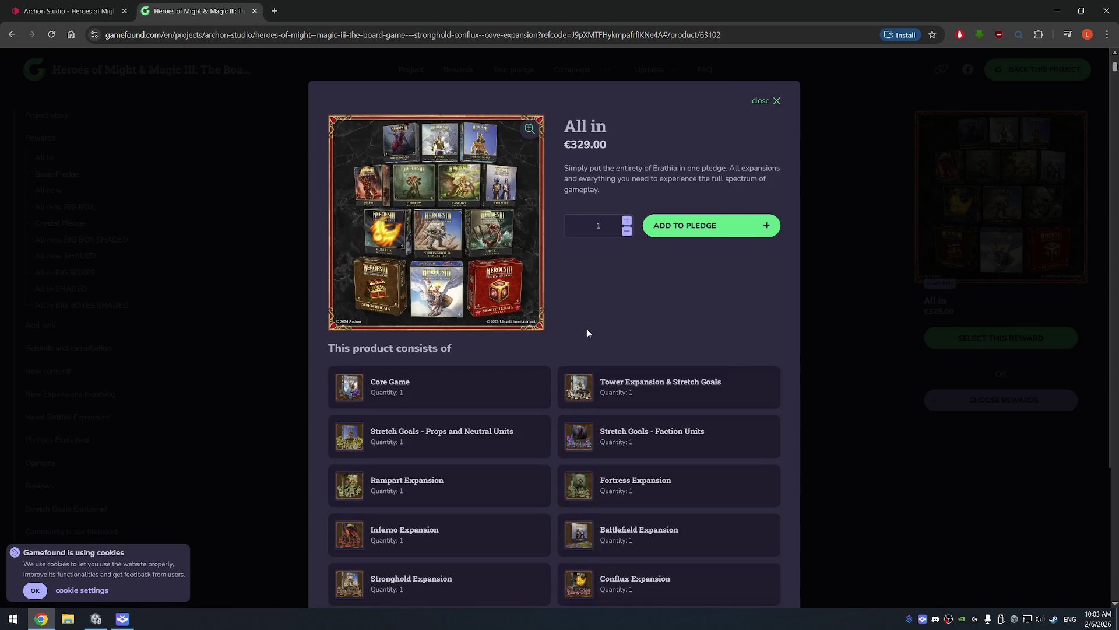
{"action": "scroll", "coordinate": [566, 340], "scroll_direction": "down", "scroll_amount": 3}
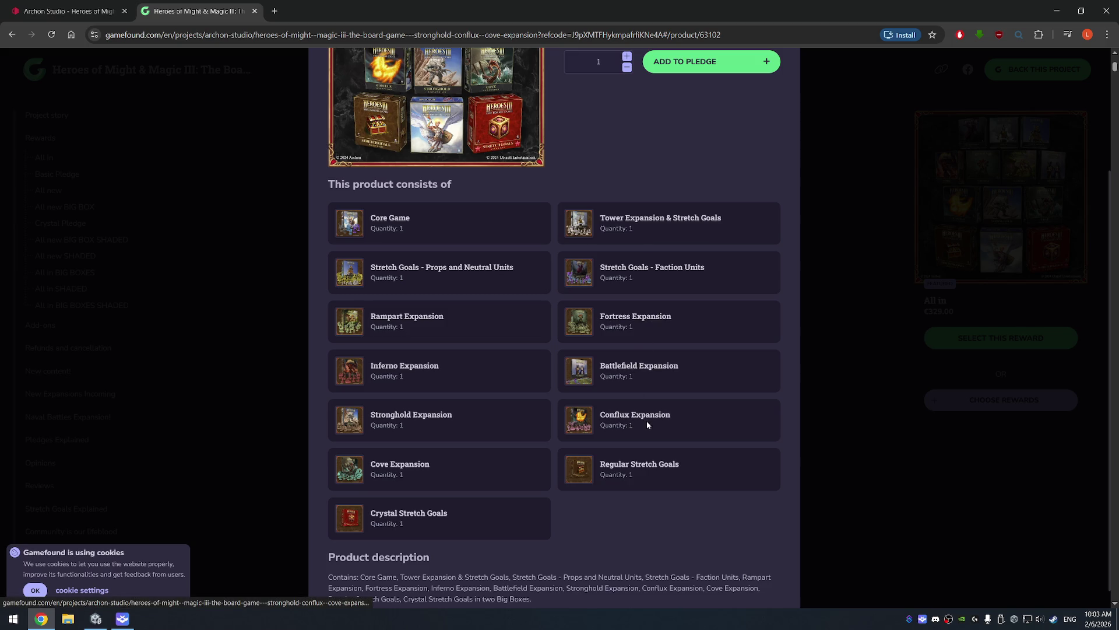
{"action": "scroll", "coordinate": [583, 398], "scroll_direction": "down", "scroll_amount": 1}
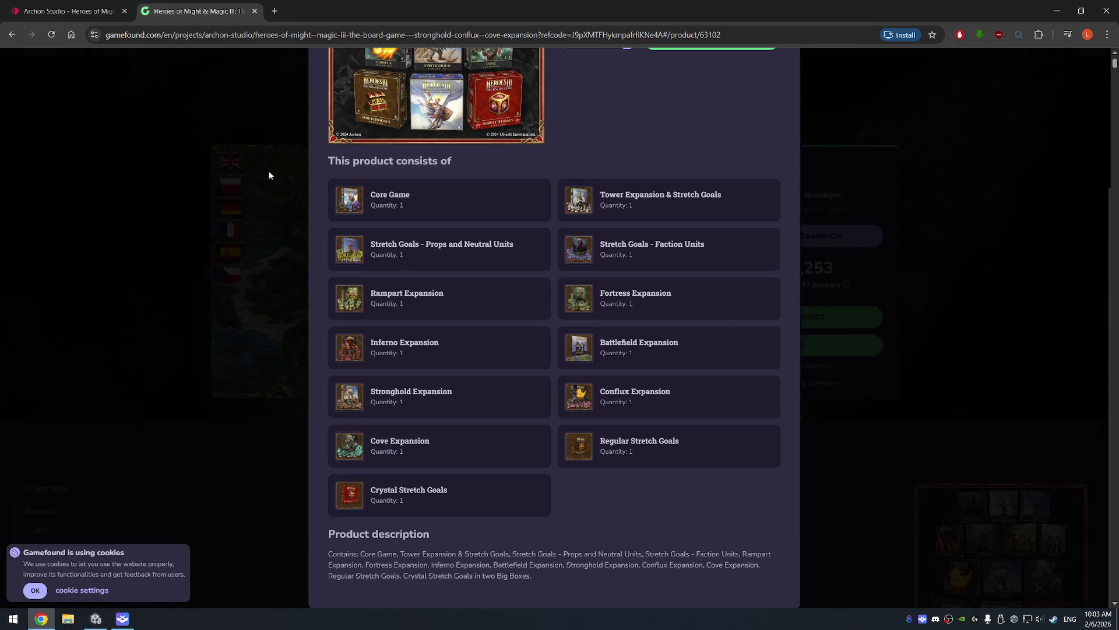
{"action": "left_click", "coordinate": [268, 175]}
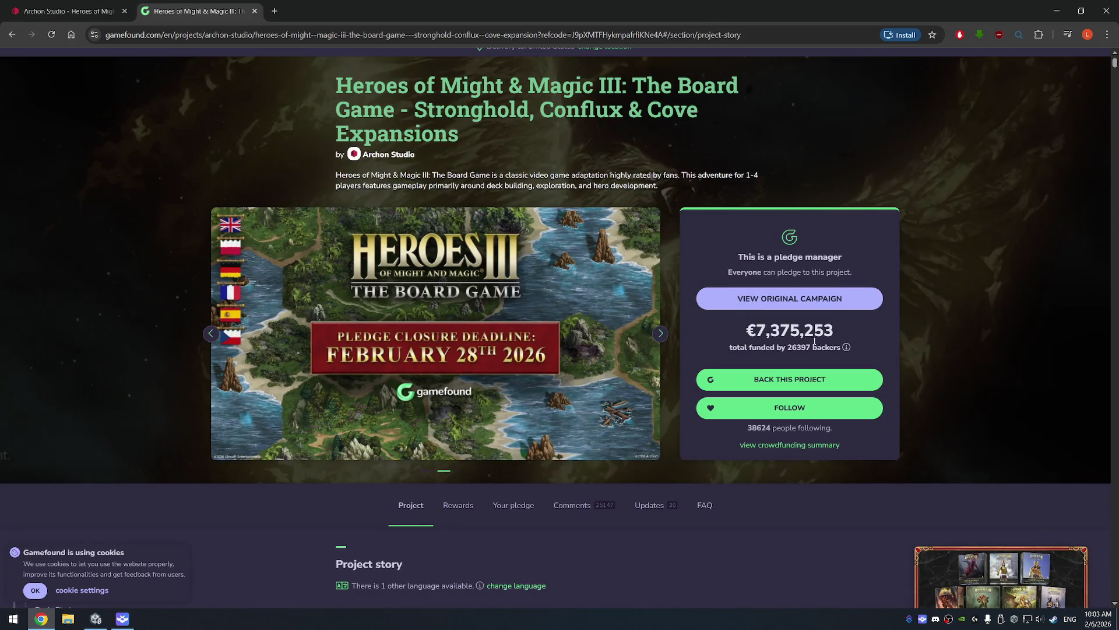
Step: View the project's rewards and original campaign results, then return to the pledge page
{"action": "scroll", "coordinate": [988, 298], "scroll_direction": "down", "scroll_amount": 3}
{"action": "left_click", "coordinate": [458, 341]}
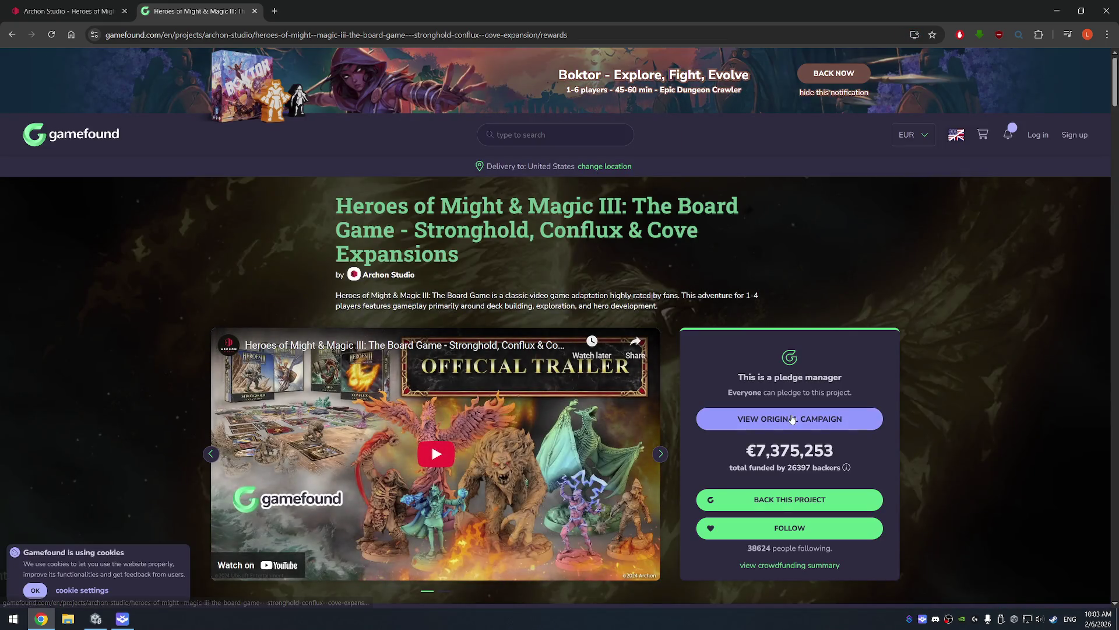
{"action": "left_click", "coordinate": [787, 419]}
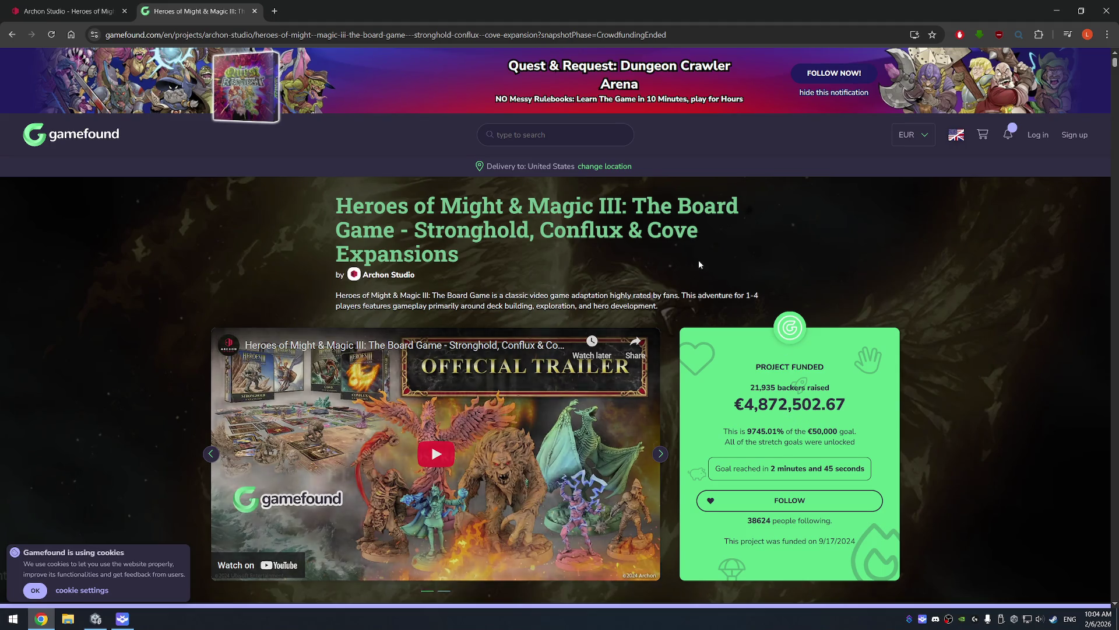
{"action": "left_click", "coordinate": [447, 266]}
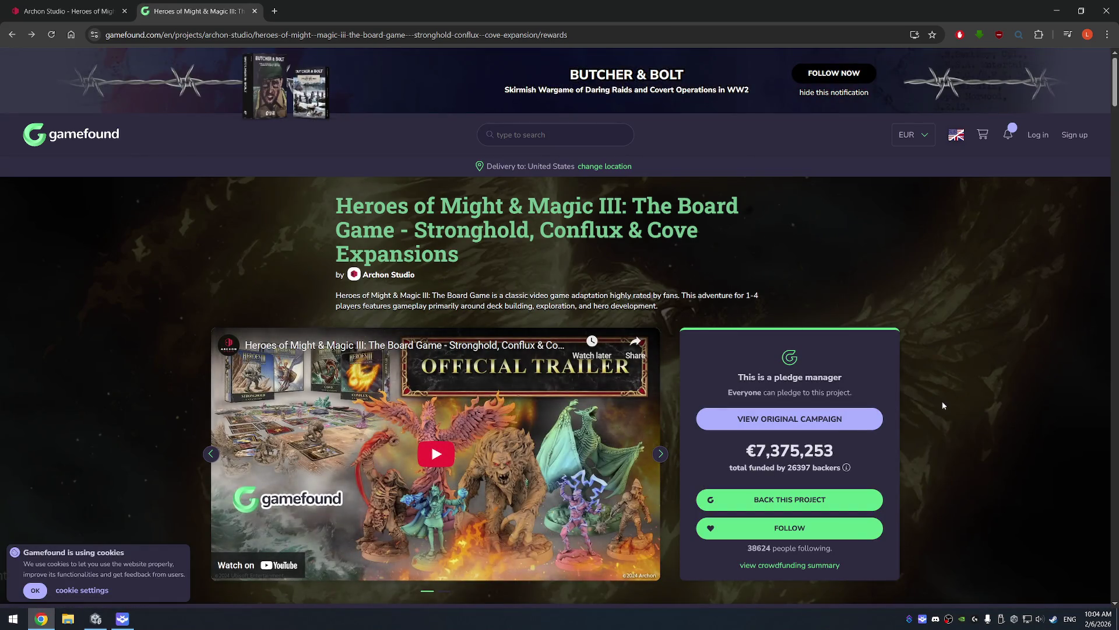
Step: Accept the cookie notice, scroll to the top, and open the Gamefound homepage in a new tab
{"action": "scroll", "coordinate": [313, 497], "scroll_direction": "down", "scroll_amount": 3}
{"action": "left_click", "coordinate": [45, 595]}
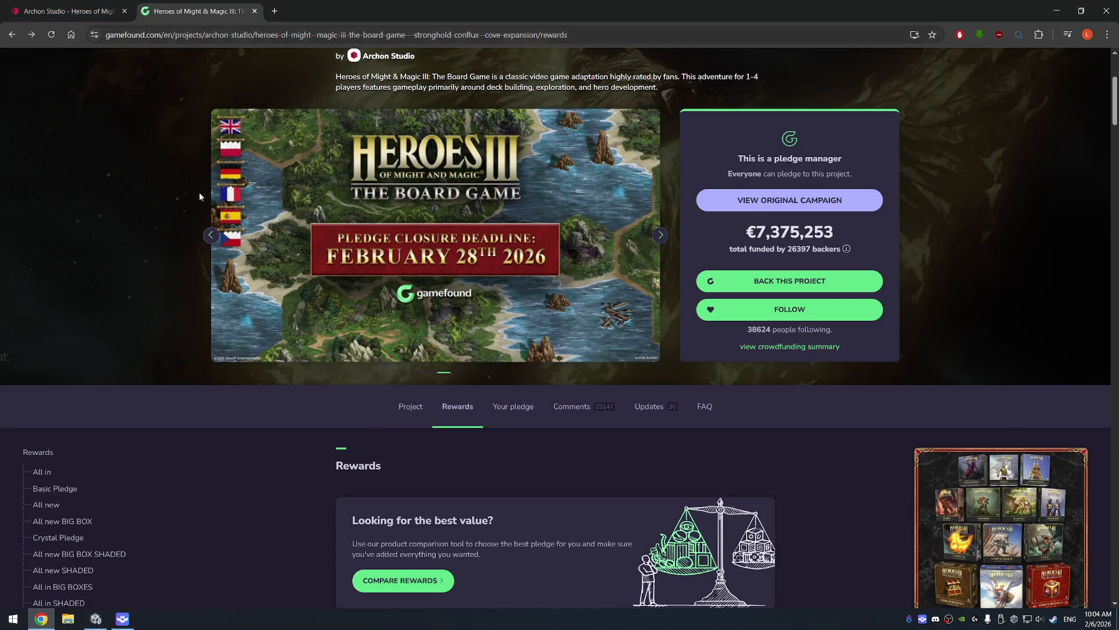
{"action": "scroll", "coordinate": [170, 299], "scroll_direction": "up", "scroll_amount": 3}
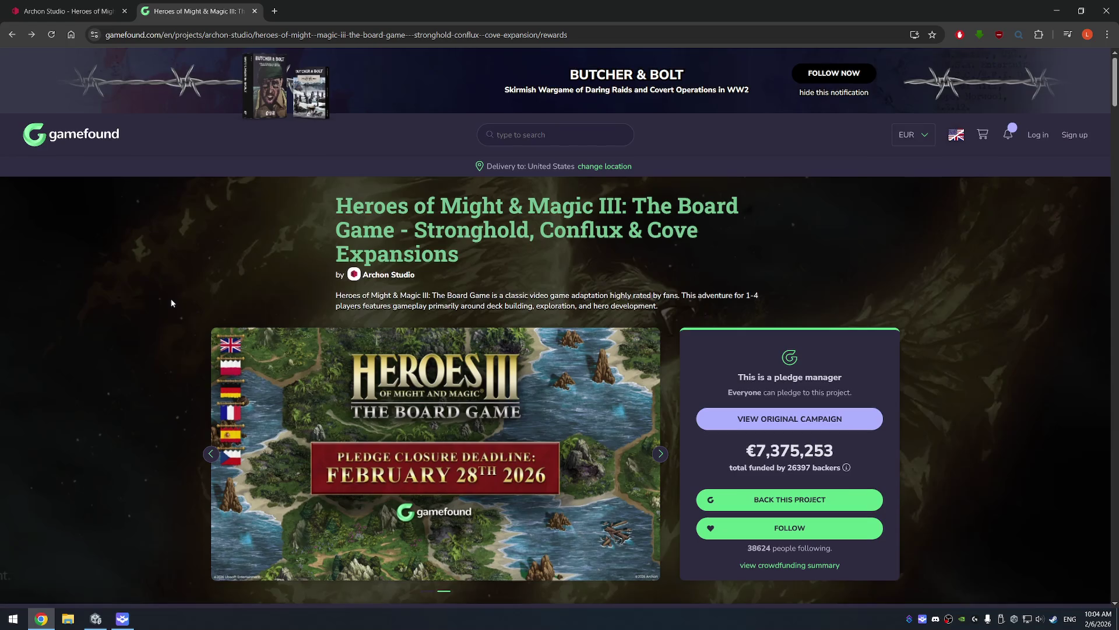
{"action": "middle_click", "coordinate": [74, 141]}
{"action": "left_click", "coordinate": [315, 11]}
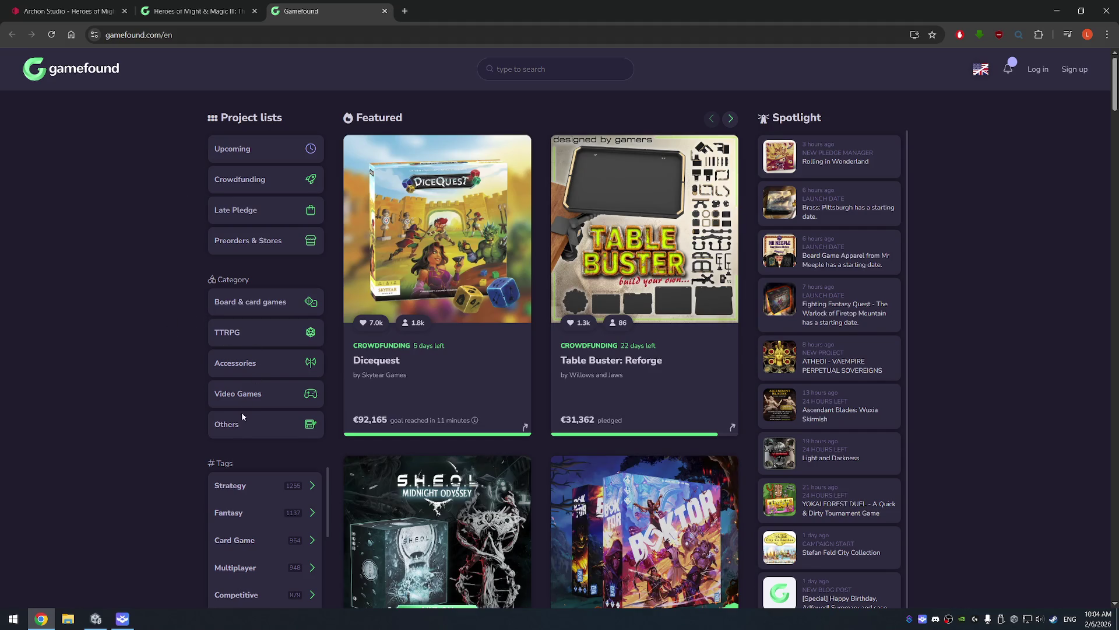
{"action": "scroll", "coordinate": [182, 401], "scroll_direction": "down", "scroll_amount": 3}
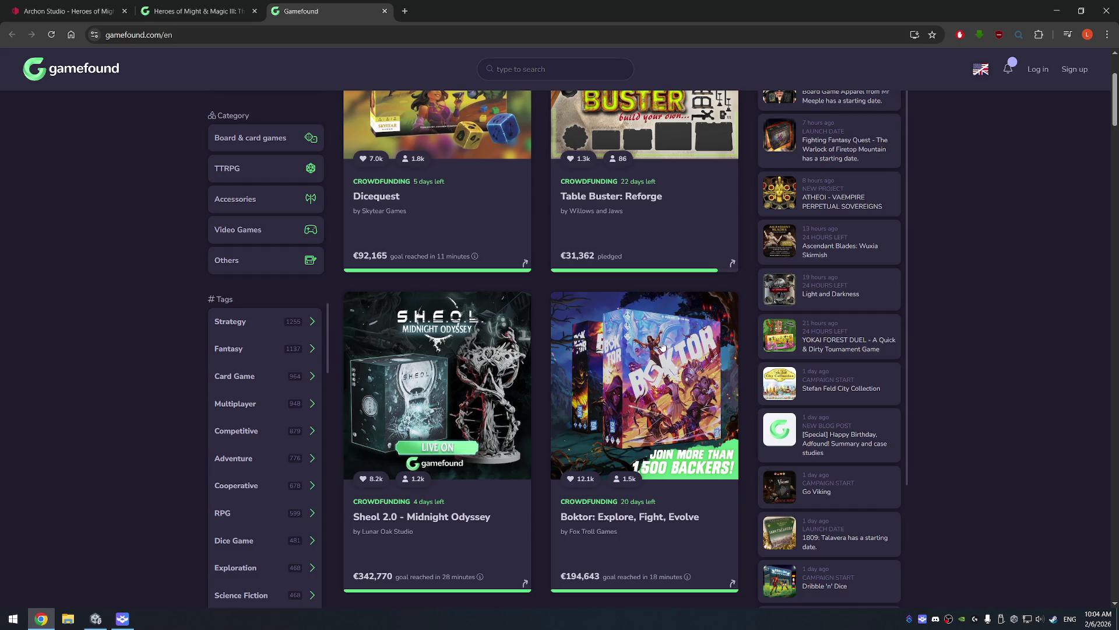
{"action": "scroll", "coordinate": [616, 410], "scroll_direction": "down", "scroll_amount": 1}
{"action": "scroll", "coordinate": [616, 410], "scroll_direction": "down", "scroll_amount": 6}
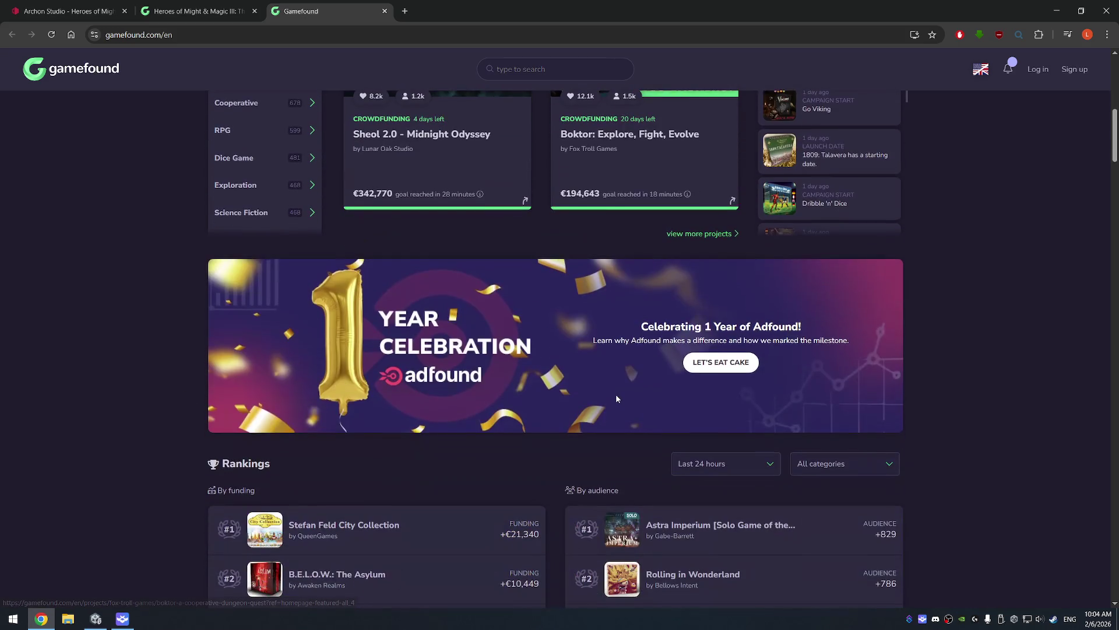
{"action": "scroll", "coordinate": [610, 367], "scroll_direction": "down", "scroll_amount": 4}
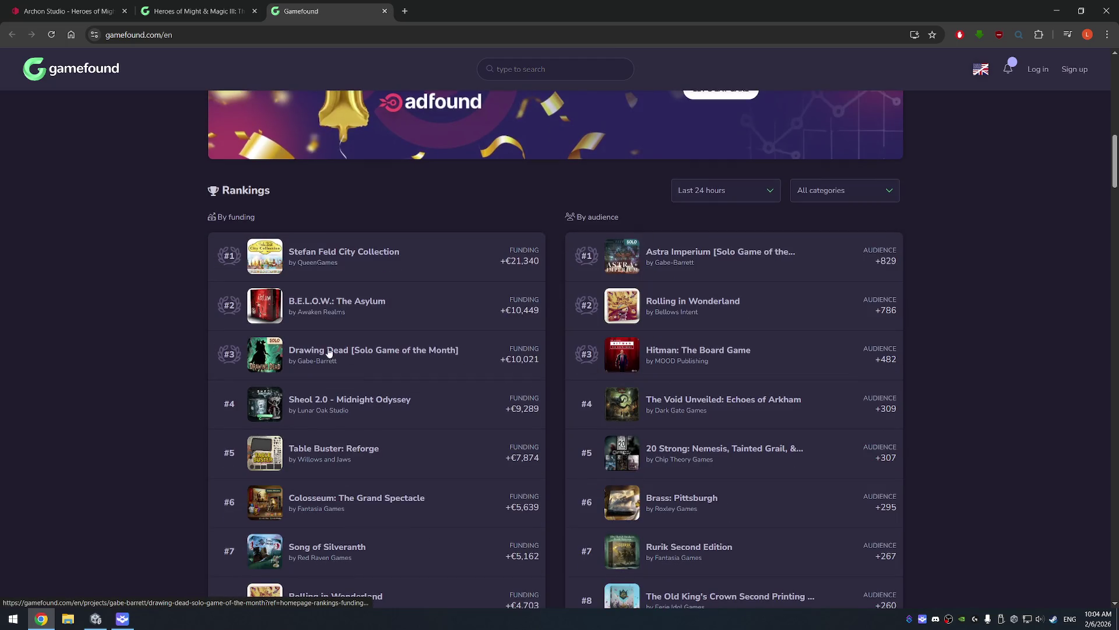
{"action": "scroll", "coordinate": [178, 261], "scroll_direction": "up", "scroll_amount": 2}
{"action": "scroll", "coordinate": [179, 260], "scroll_direction": "up", "scroll_amount": 8}
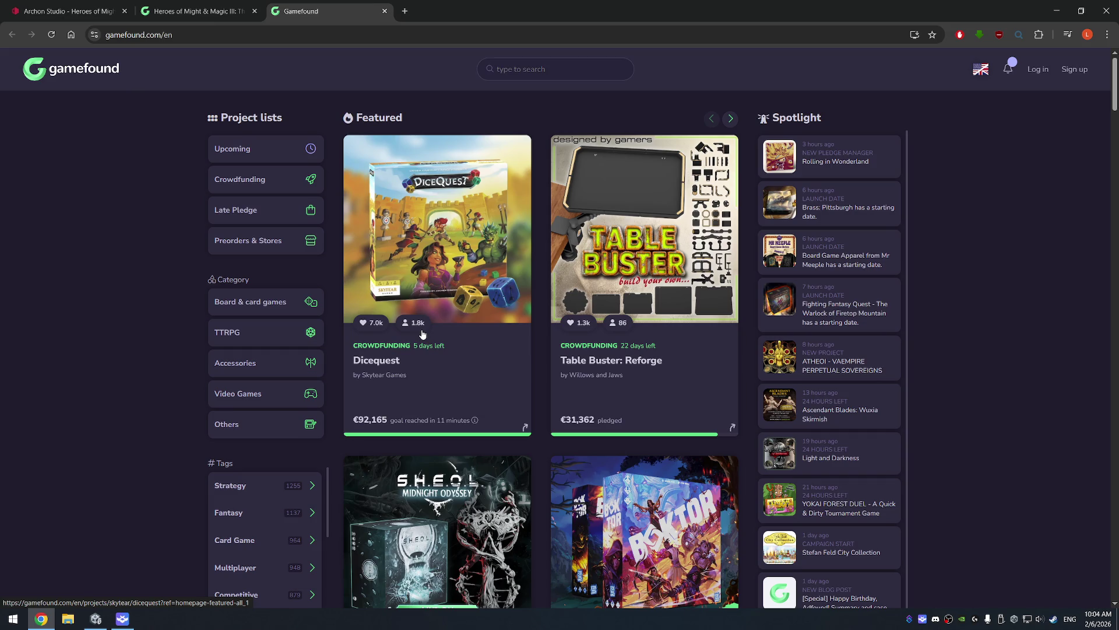
{"action": "scroll", "coordinate": [979, 329], "scroll_direction": "down", "scroll_amount": 4}
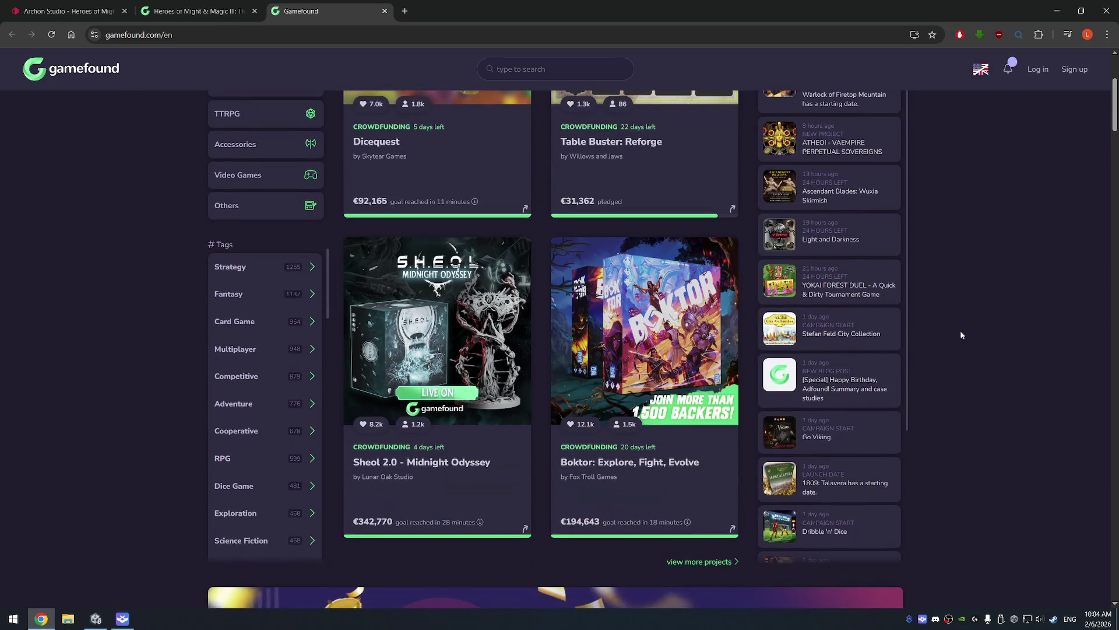
{"action": "scroll", "coordinate": [952, 301], "scroll_direction": "down", "scroll_amount": 6}
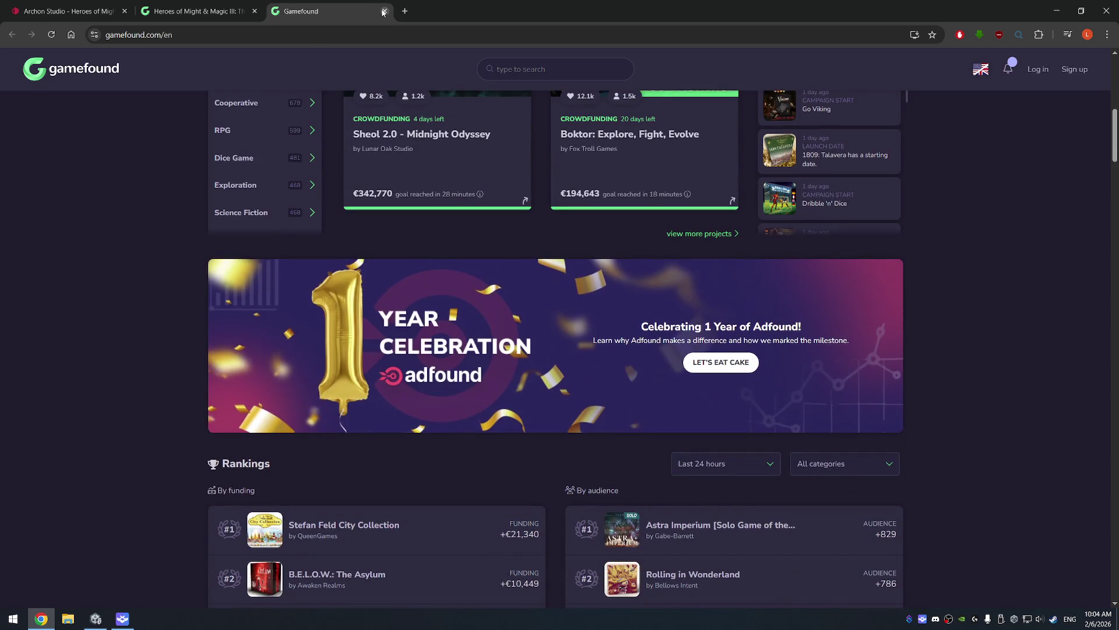
{"action": "left_click", "coordinate": [383, 12]}
Step: Bookmark the Heroes III Gamefound project page
{"action": "left_click", "coordinate": [932, 34]}
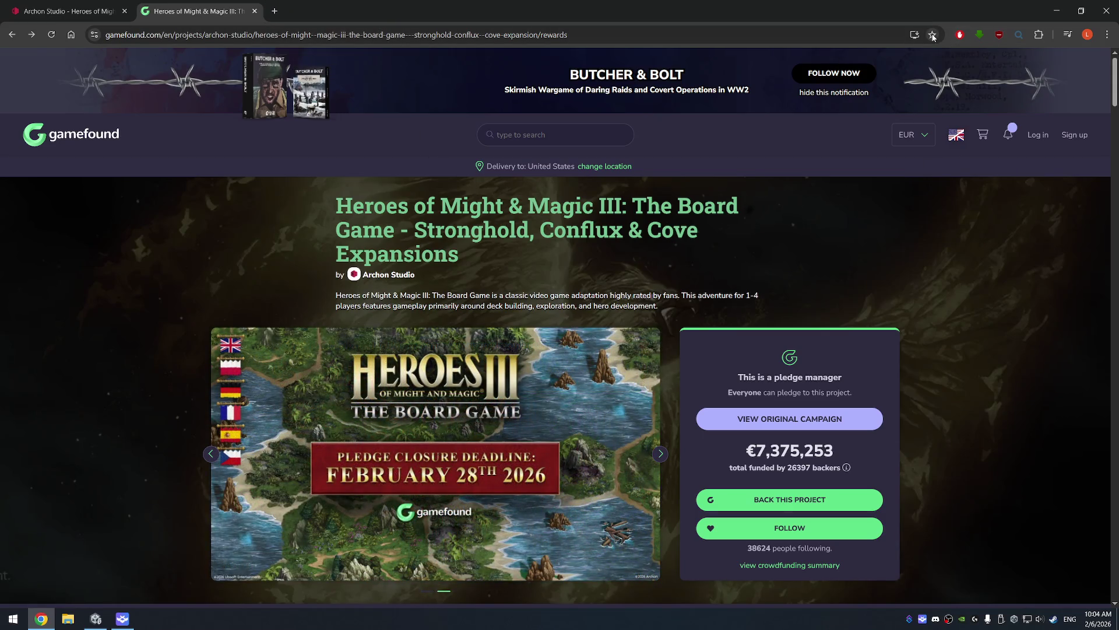
{"action": "left_click", "coordinate": [927, 134]}
{"action": "left_click", "coordinate": [864, 175]}
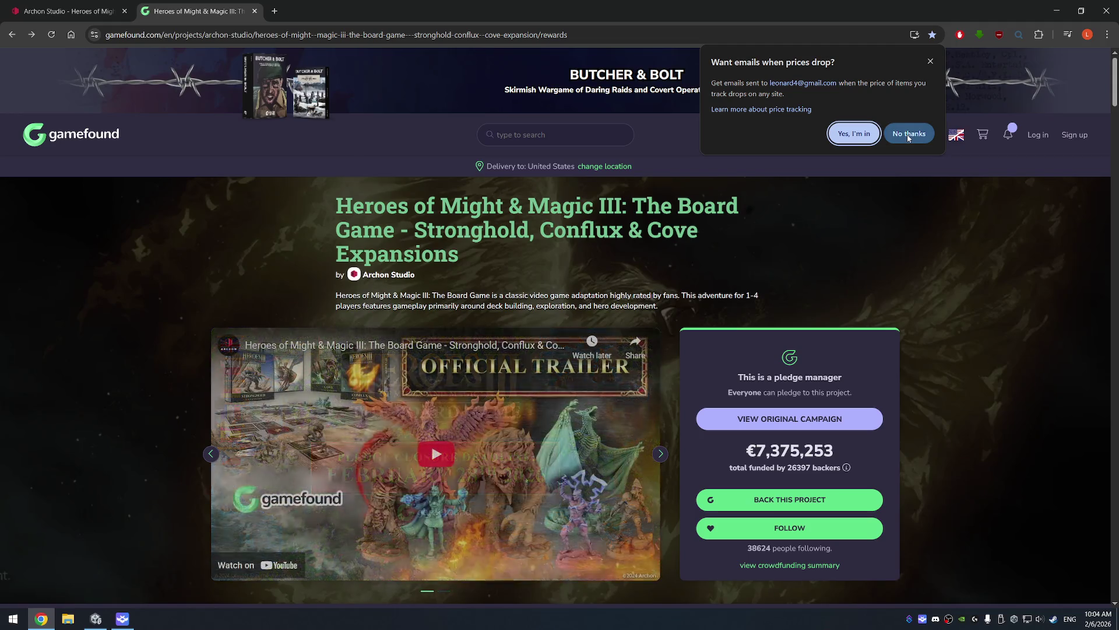
Step: Close the project tab and bookmark the Archon Studio Heroes III page
{"action": "left_click", "coordinate": [255, 11]}
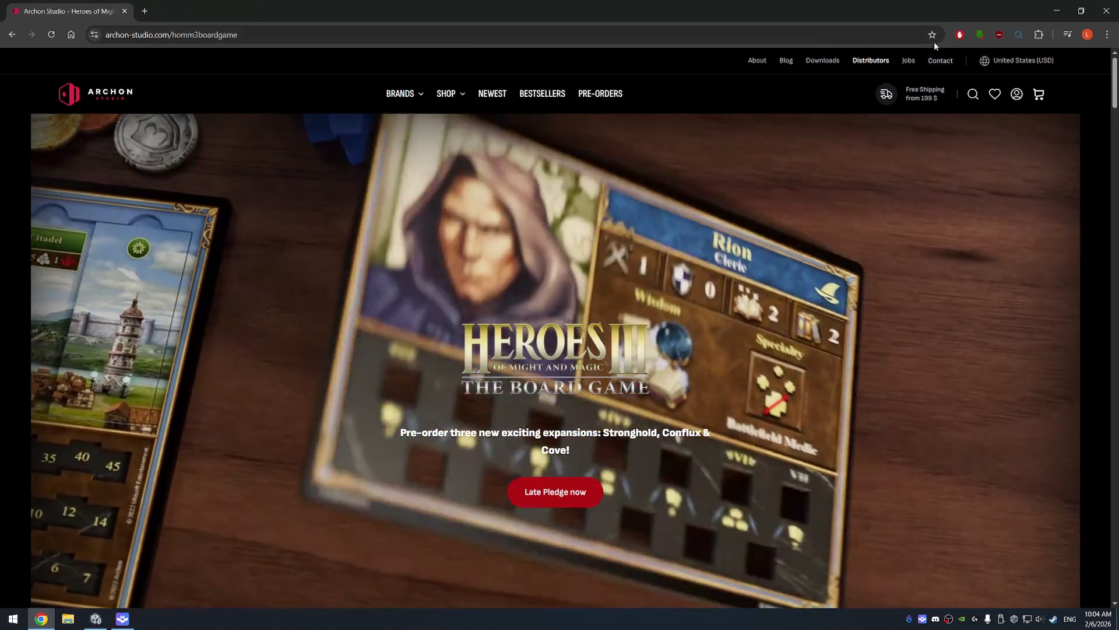
{"action": "left_click", "coordinate": [932, 34]}
{"action": "left_click", "coordinate": [862, 145]}
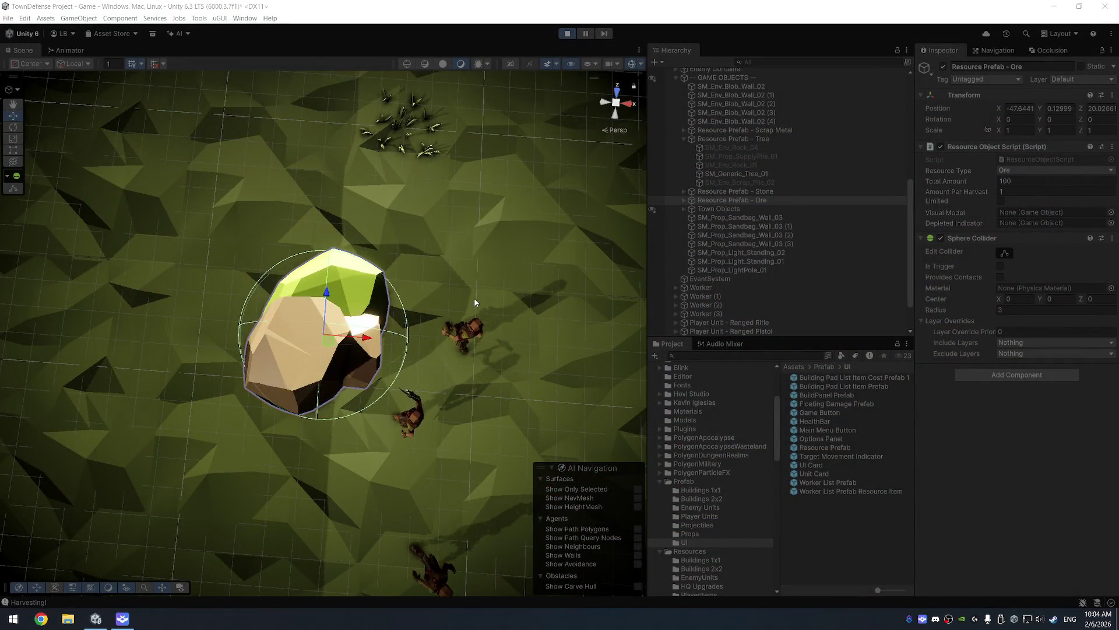
Step: Select the four Worker objects and frame them near the ore rock
{"action": "left_click_drag", "start_coordinate": [433, 346], "coordinate": [494, 283]}
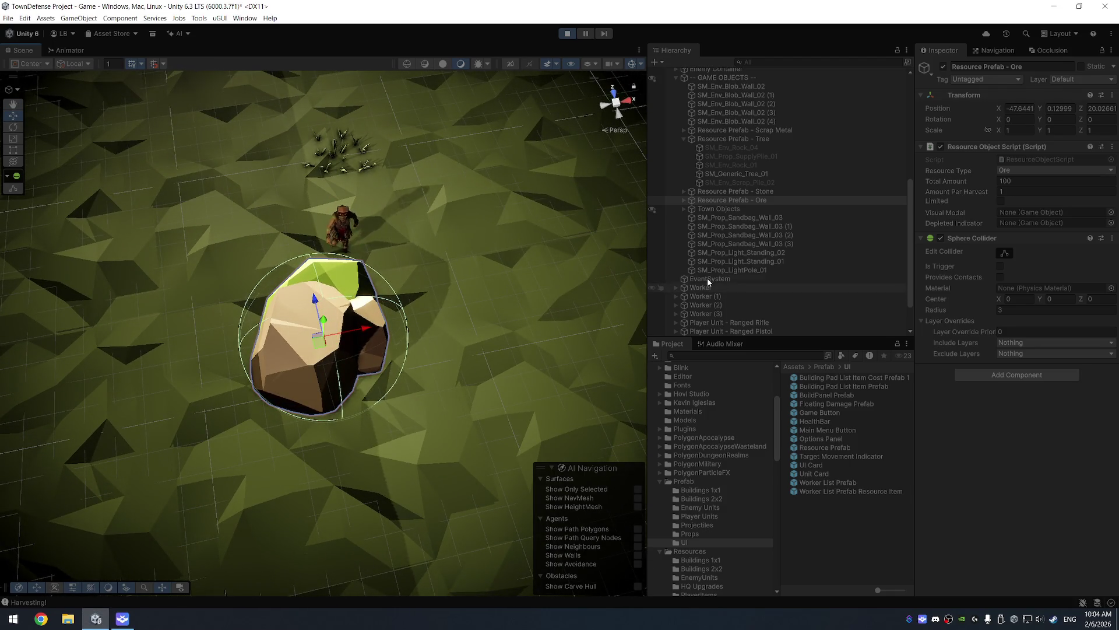
{"action": "left_click", "coordinate": [715, 291]}
{"action": "left_click", "coordinate": [722, 310], "text": "shift"}
{"action": "key", "text": "f"}
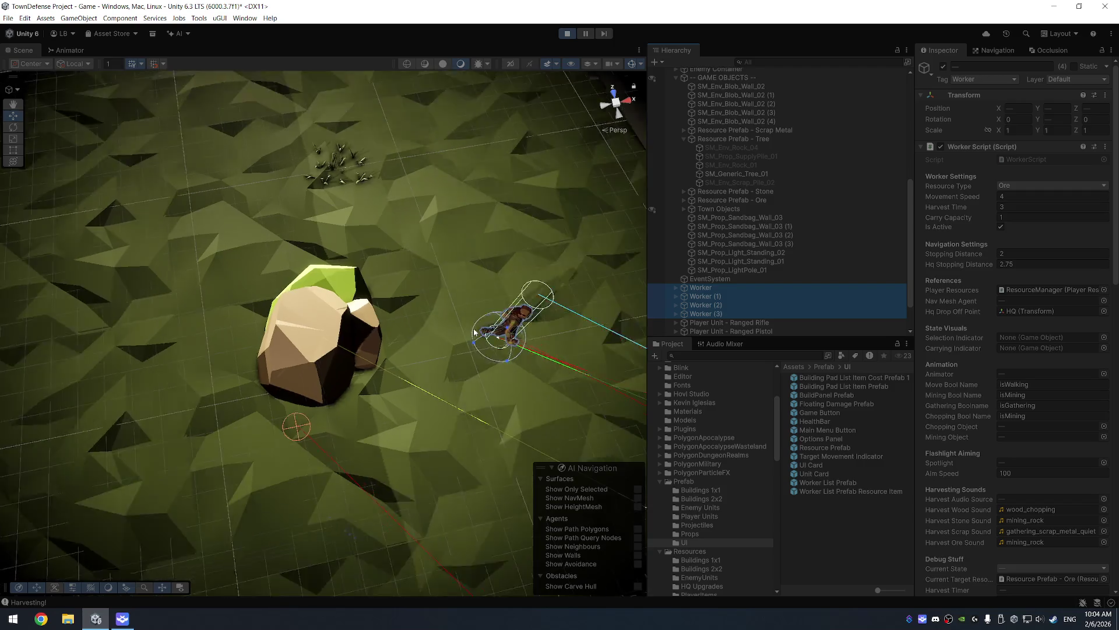
{"action": "mouse_move", "coordinate": [456, 324]}
{"action": "left_mouse_down"}
{"action": "mouse_move", "coordinate": [464, 295]}
{"action": "mouse_move", "coordinate": [445, 297]}
{"action": "left_mouse_up"}
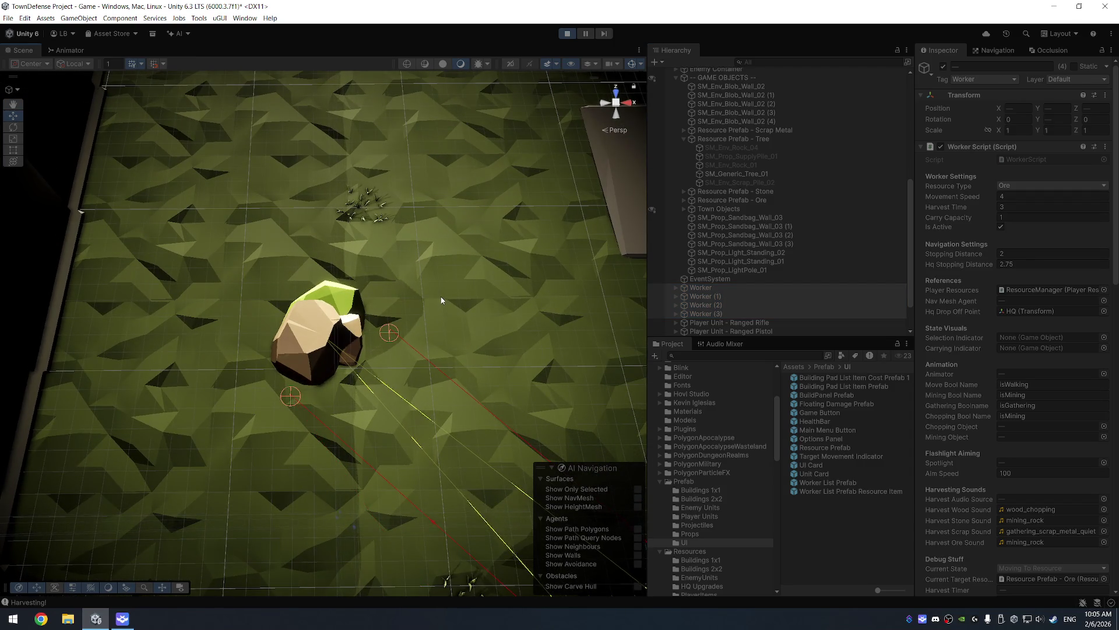
{"action": "left_click_drag", "start_coordinate": [443, 301], "coordinate": [436, 310]}
{"action": "scroll", "coordinate": [436, 310], "scroll_direction": "down", "scroll_amount": 8}
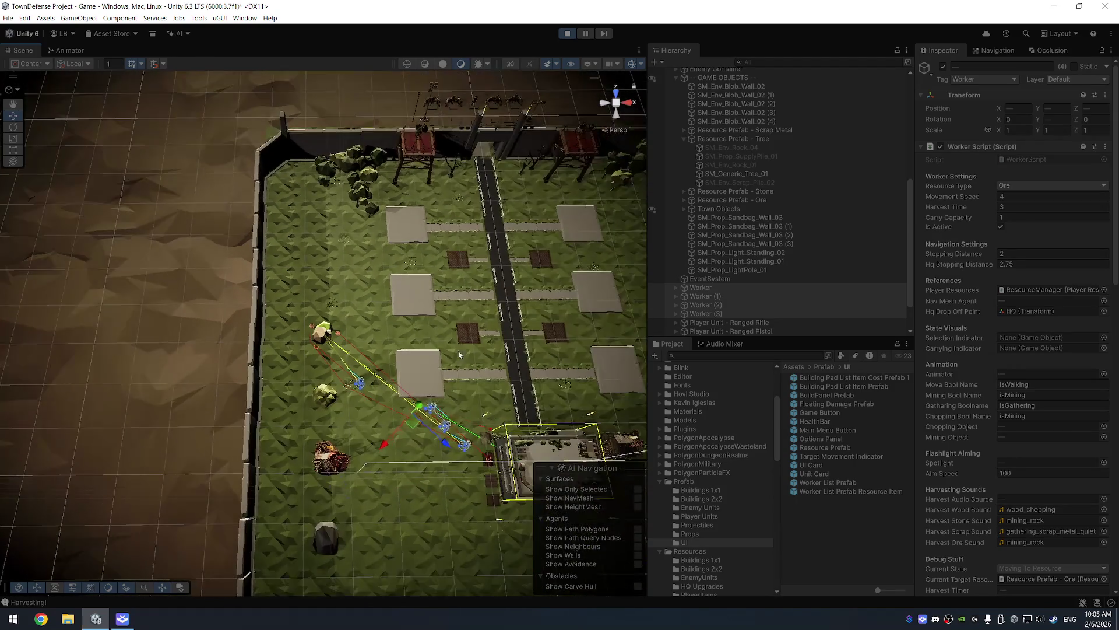
Step: Move Resource Prefab - Tree out to the upper left of the area
{"action": "left_click", "coordinate": [713, 174]}
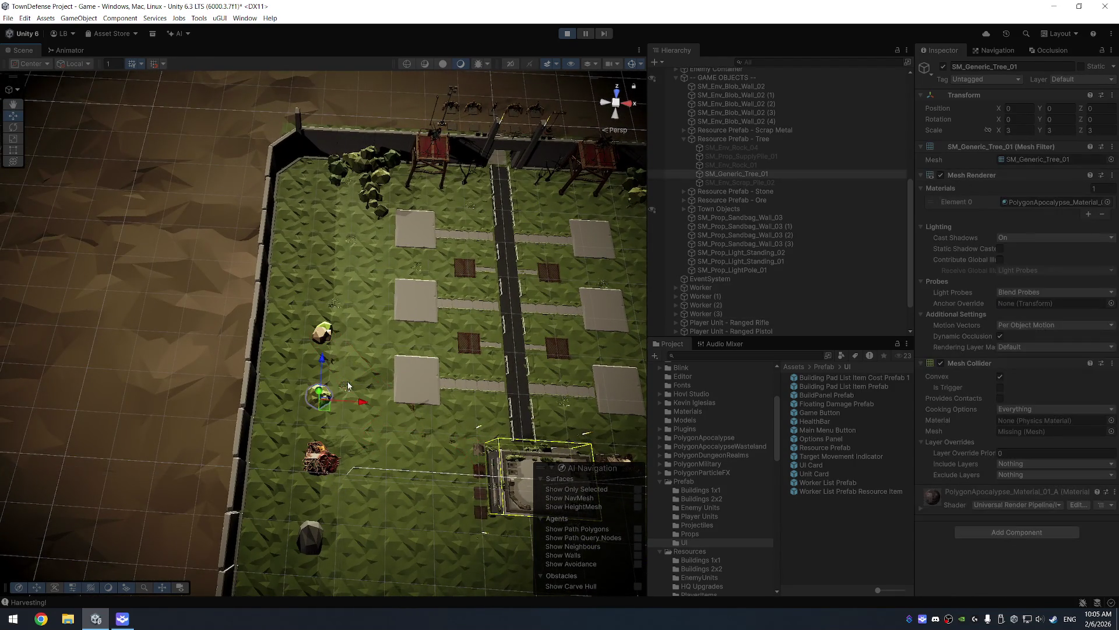
{"action": "left_click", "coordinate": [728, 139]}
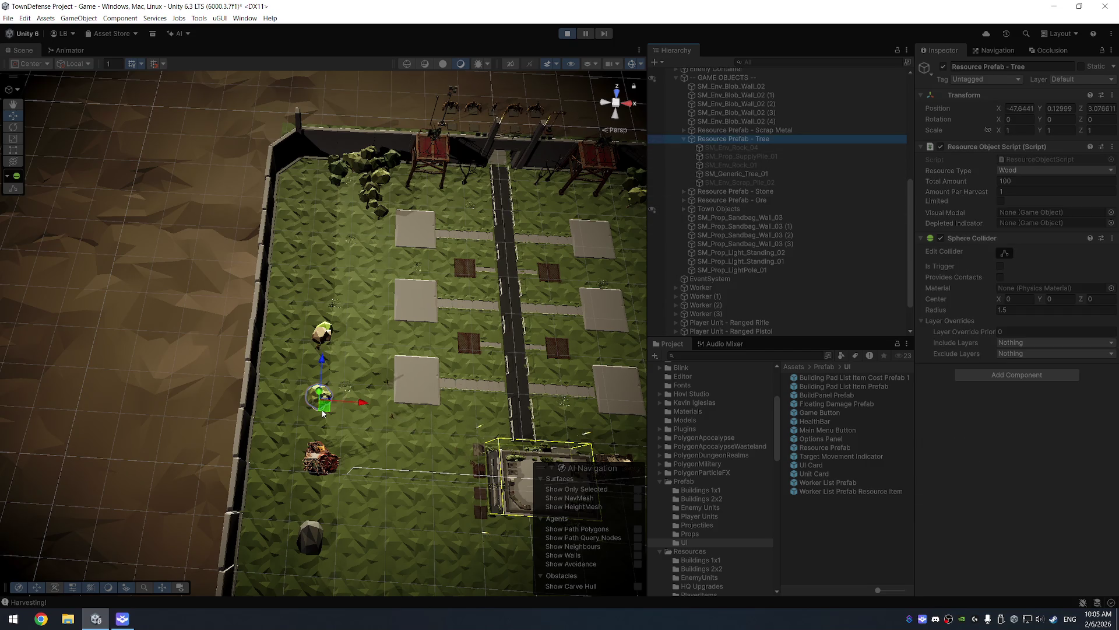
{"action": "mouse_move", "coordinate": [305, 397]}
{"action": "left_mouse_down"}
{"action": "mouse_move", "coordinate": [225, 311]}
{"action": "mouse_move", "coordinate": [239, 258]}
{"action": "mouse_move", "coordinate": [229, 247]}
{"action": "left_mouse_up"}
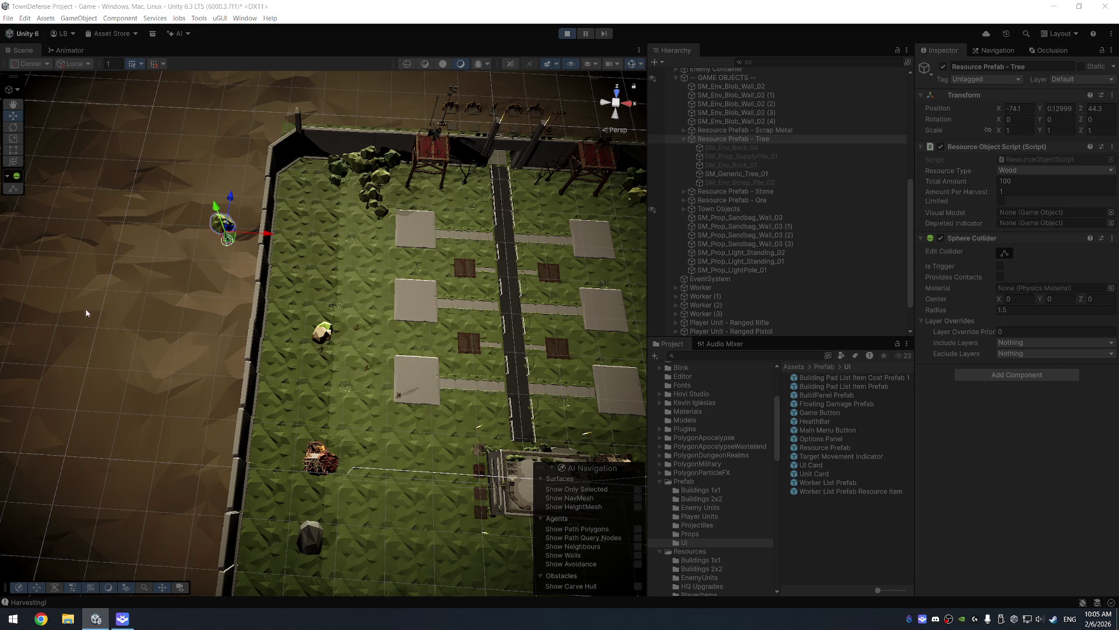
Step: Reselect the four workers and follow them past the town wall to the turret platform
{"action": "left_click", "coordinate": [720, 289]}
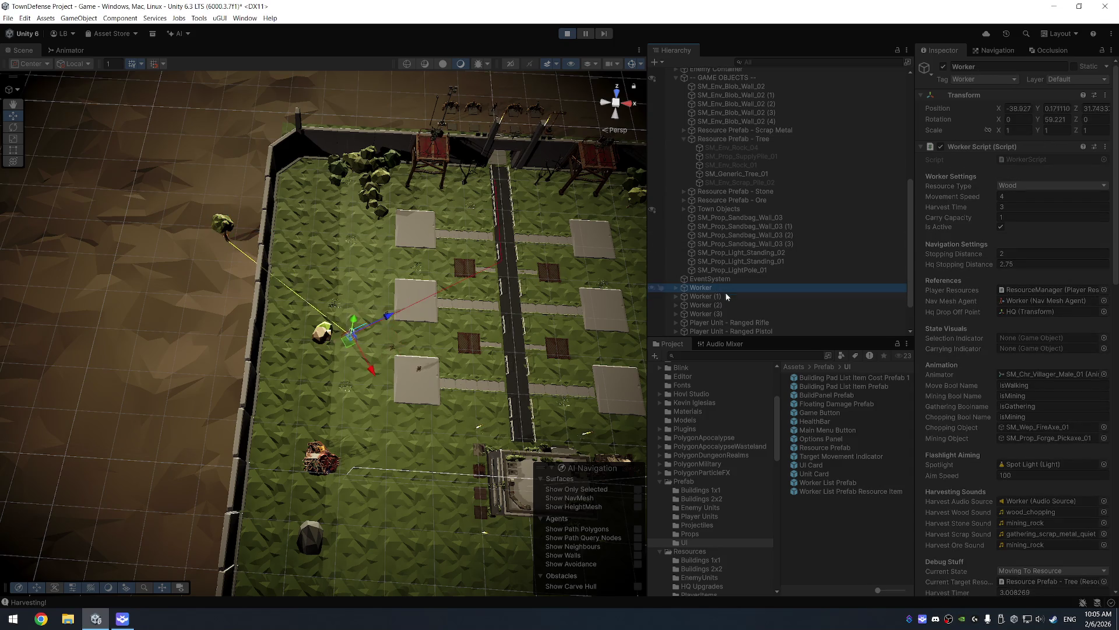
{"action": "left_click", "coordinate": [718, 314], "text": "shift"}
{"action": "mouse_move", "coordinate": [347, 215]}
{"action": "left_mouse_down"}
{"action": "mouse_move", "coordinate": [356, 297]}
{"action": "mouse_move", "coordinate": [217, 302]}
{"action": "left_mouse_up"}
{"action": "scroll", "coordinate": [217, 302], "scroll_direction": "up", "scroll_amount": 5}
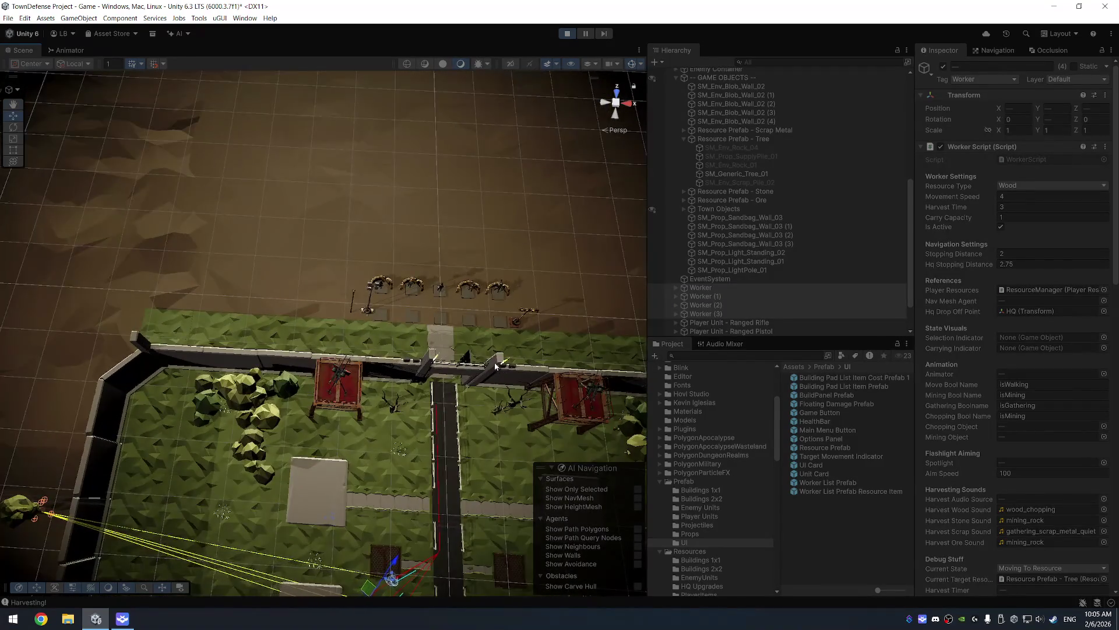
{"action": "left_click_drag", "start_coordinate": [349, 335], "coordinate": [381, 232]}
{"action": "scroll", "coordinate": [381, 232], "scroll_direction": "up", "scroll_amount": 8}
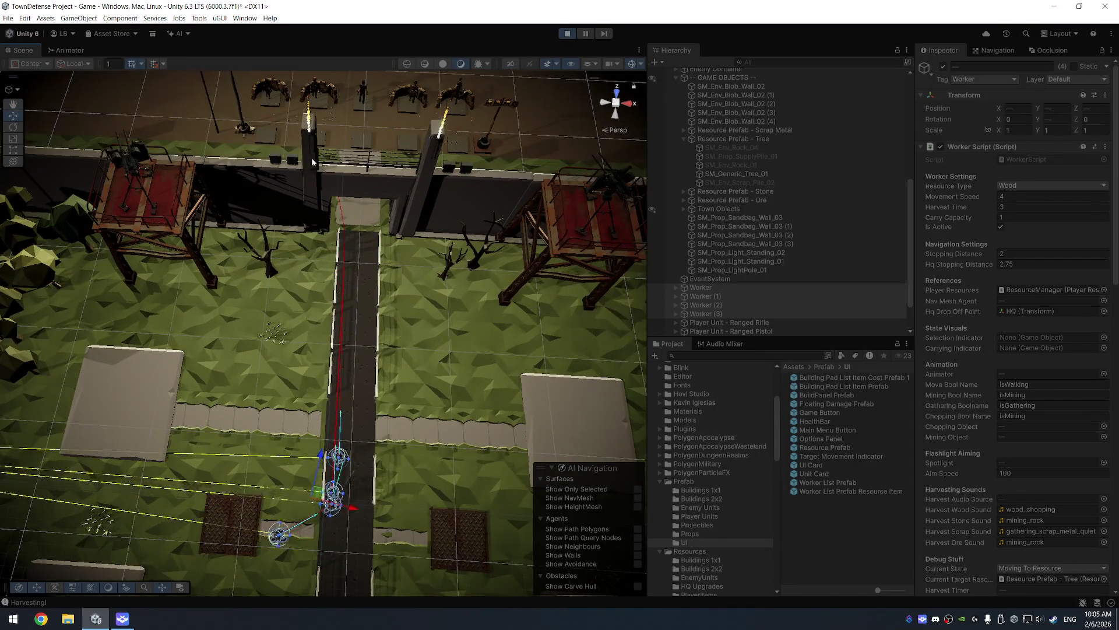
{"action": "mouse_move", "coordinate": [313, 162]}
{"action": "left_mouse_down"}
{"action": "mouse_move", "coordinate": [230, 316]}
{"action": "mouse_move", "coordinate": [527, 326]}
{"action": "mouse_move", "coordinate": [416, 395]}
{"action": "mouse_move", "coordinate": [345, 227]}
{"action": "left_mouse_up"}
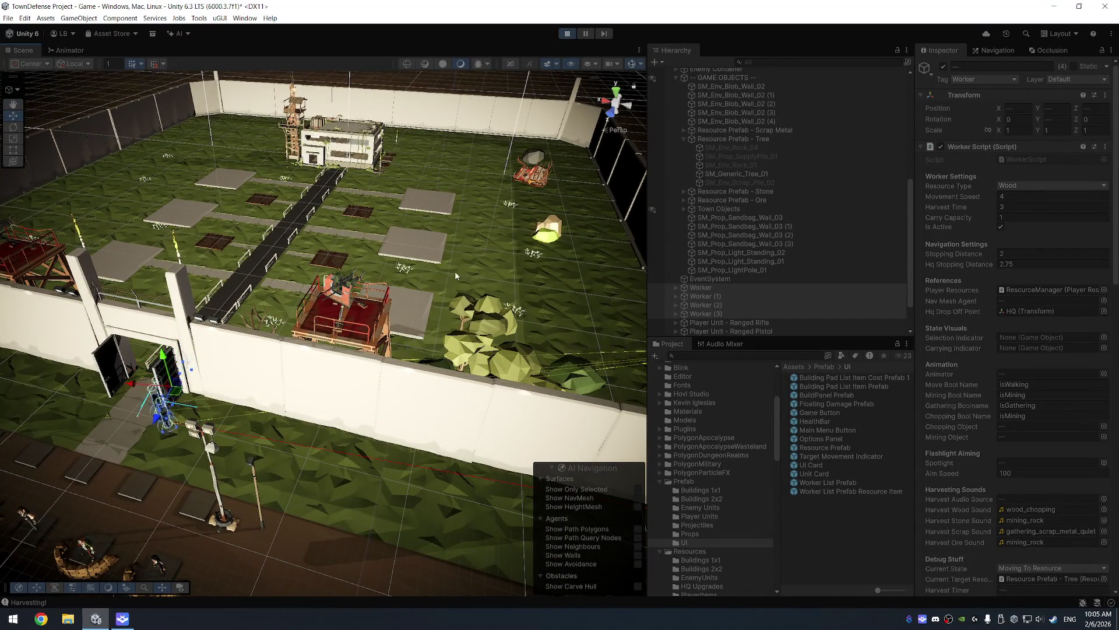
{"action": "left_click_drag", "start_coordinate": [455, 271], "coordinate": [516, 279]}
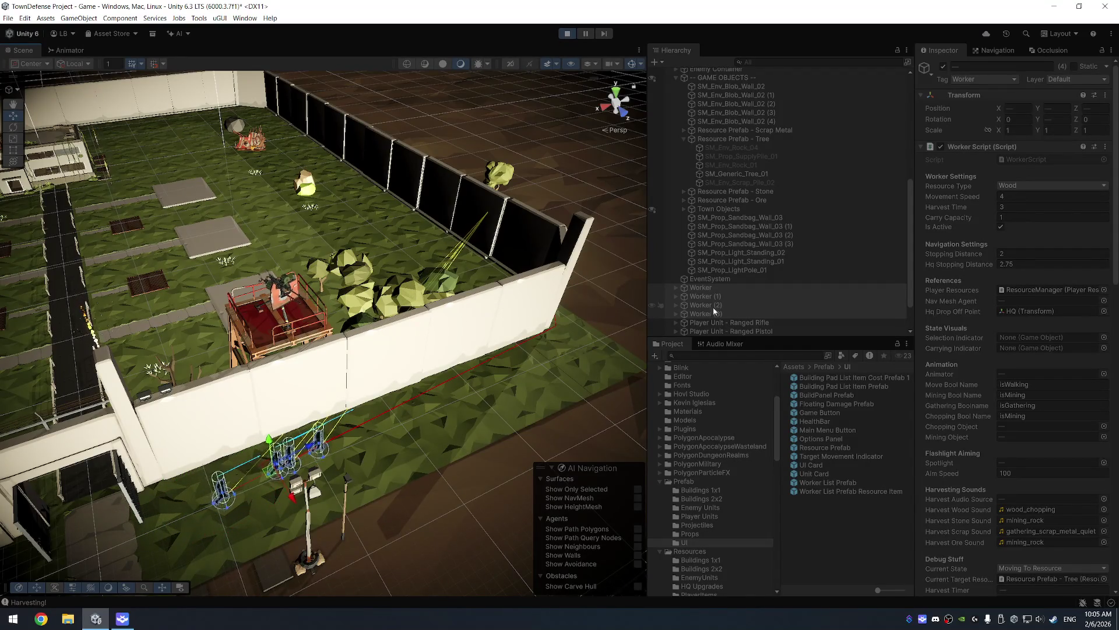
{"action": "scroll", "coordinate": [1012, 481], "scroll_direction": "down", "scroll_amount": 5}
{"action": "scroll", "coordinate": [1009, 473], "scroll_direction": "down", "scroll_amount": 9}
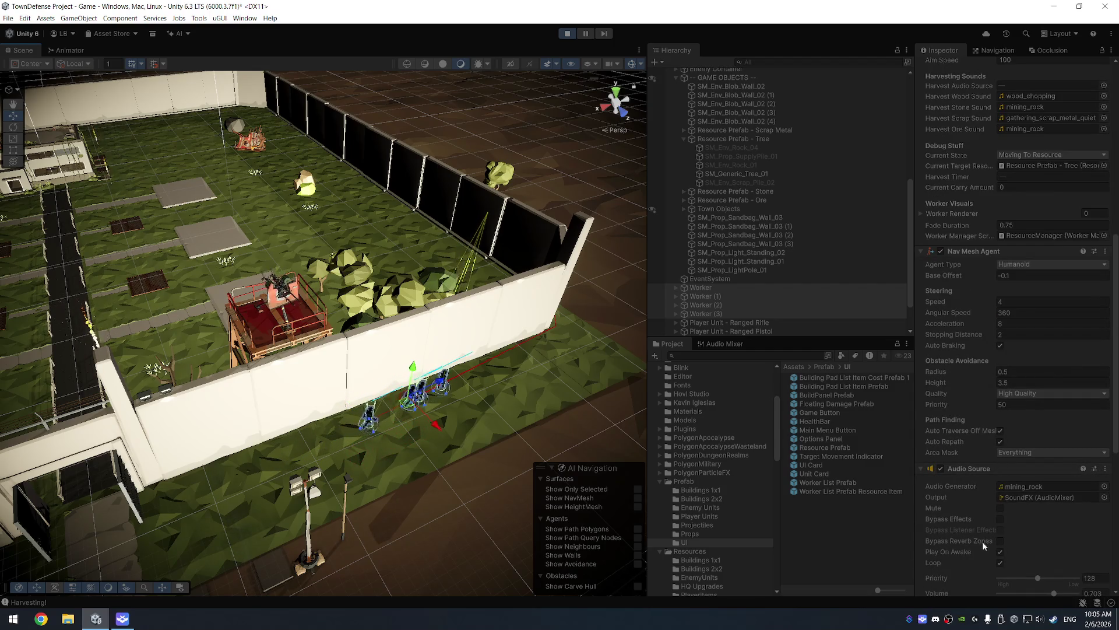
Step: Toggle the workers' Audio Source off and back on, then stop Play mode
{"action": "left_click", "coordinate": [941, 469]}
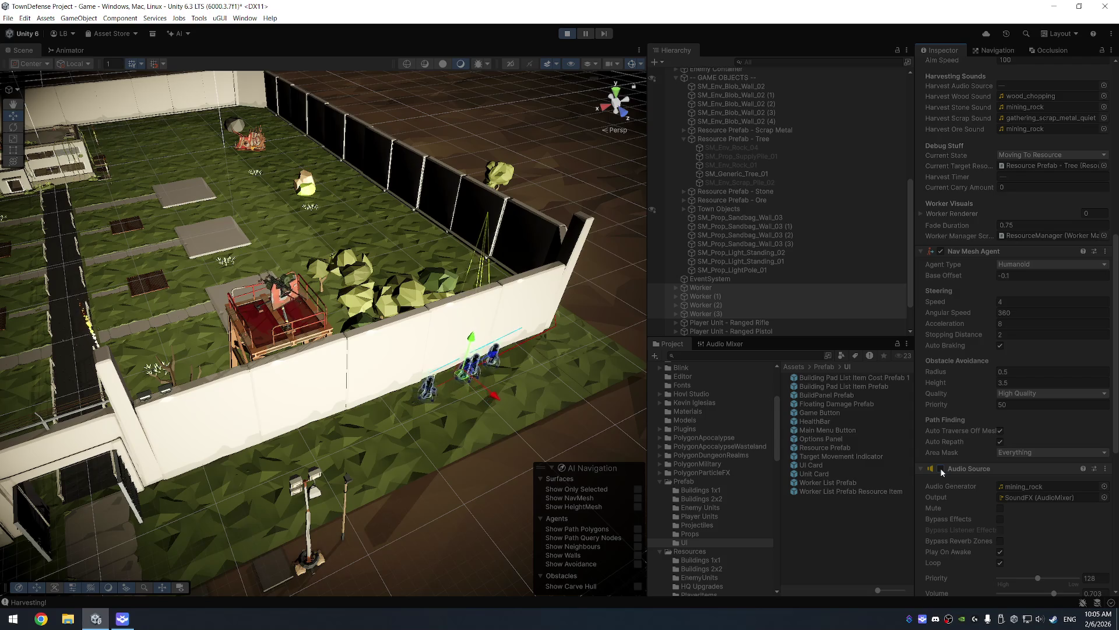
{"action": "left_click", "coordinate": [941, 469]}
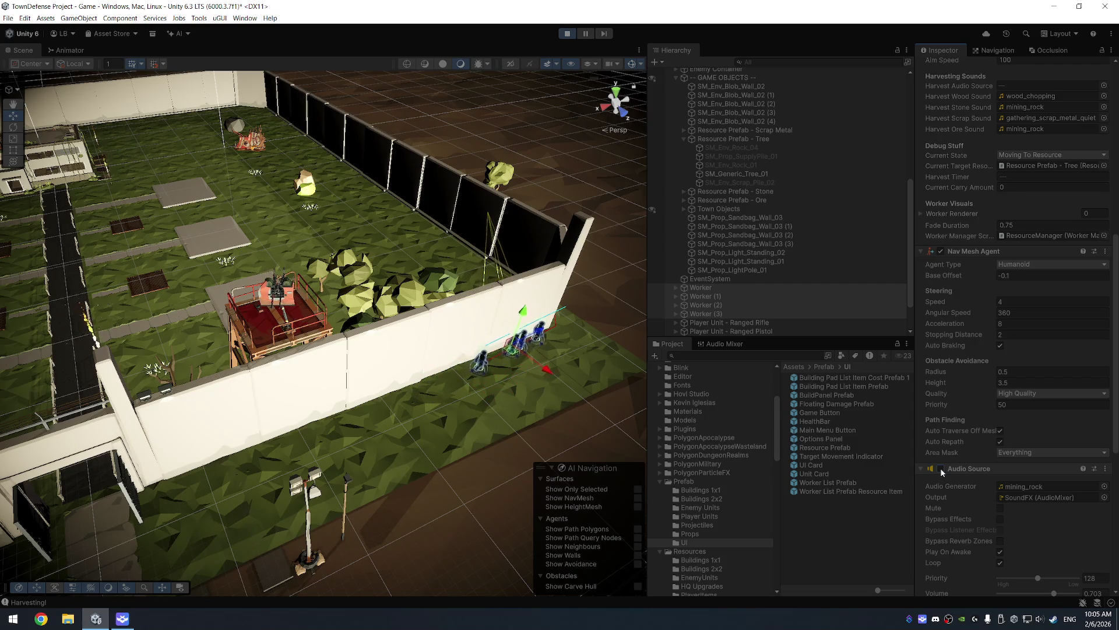
{"action": "left_click", "coordinate": [571, 36]}
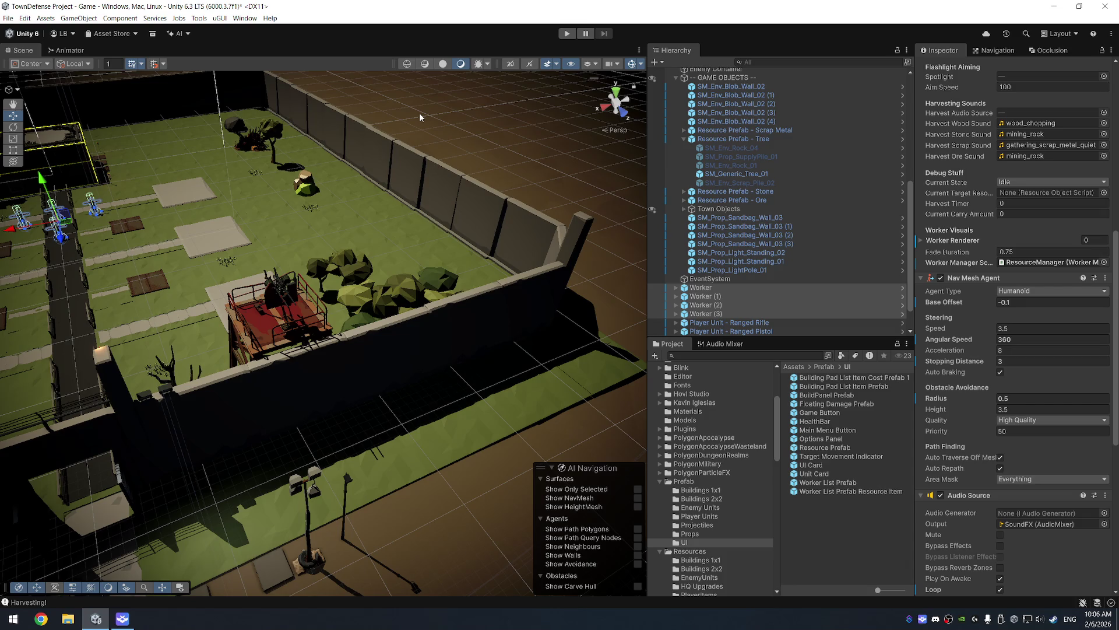
Step: Frame the four workers, then tilt to a top-down view and zoom out over the map
{"action": "key", "text": "f"}
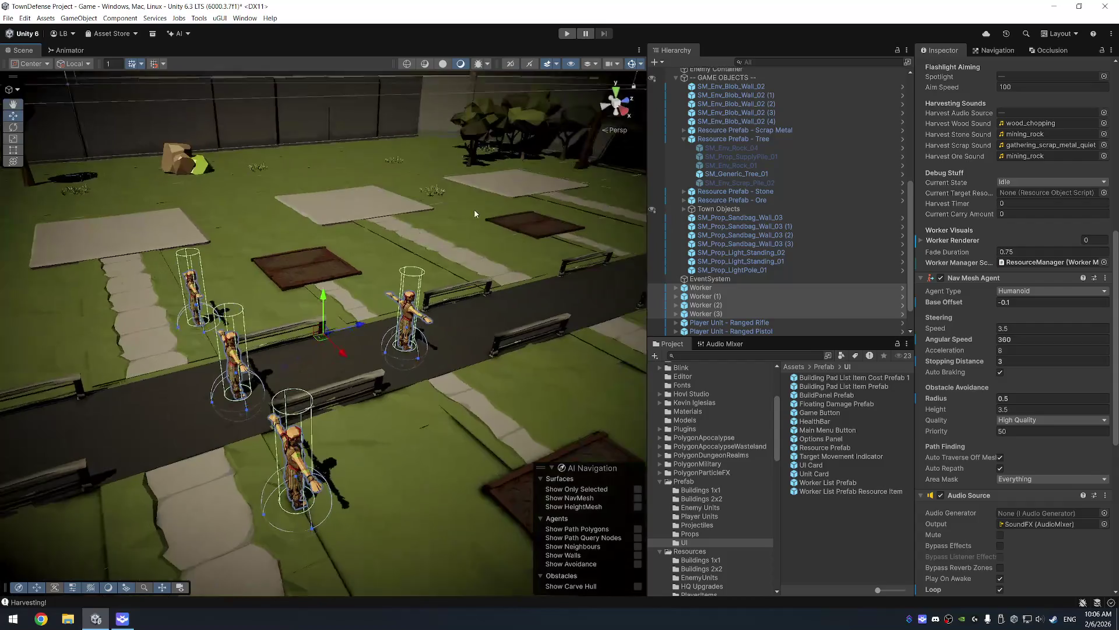
{"action": "left_click_drag", "start_coordinate": [475, 214], "coordinate": [247, 308]}
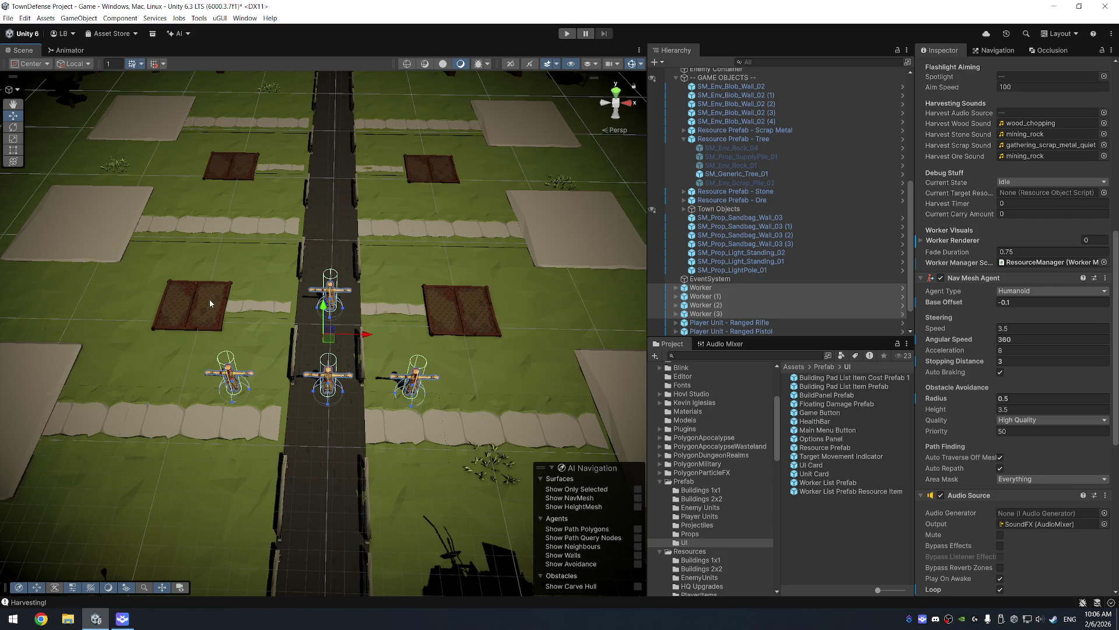
{"action": "scroll", "coordinate": [235, 233], "scroll_direction": "down", "scroll_amount": 4}
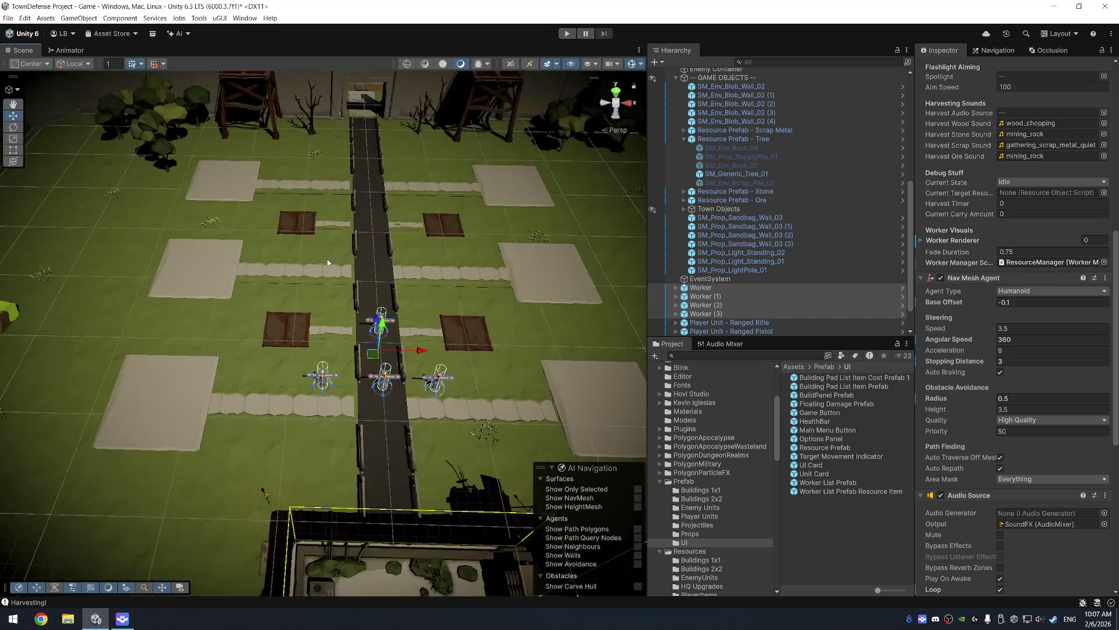
{"action": "scroll", "coordinate": [298, 250], "scroll_direction": "down", "scroll_amount": 5}
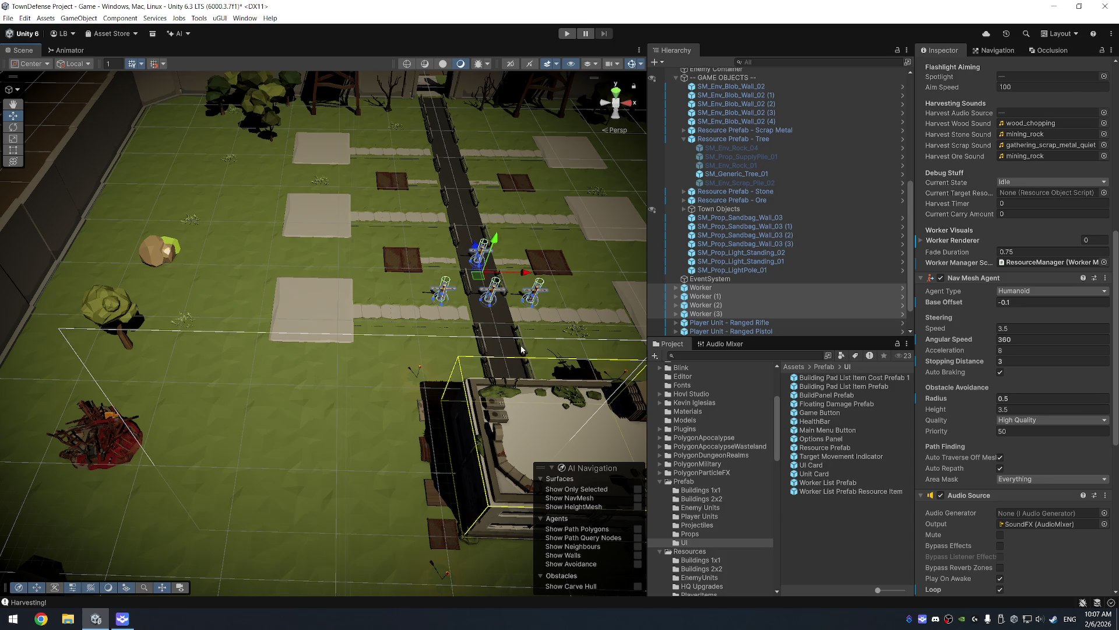
Step: Select the road and ore rock, pan to the town wall and gate, then select EnemyController
{"action": "left_click", "coordinate": [476, 199]}
{"action": "left_click", "coordinate": [164, 252]}
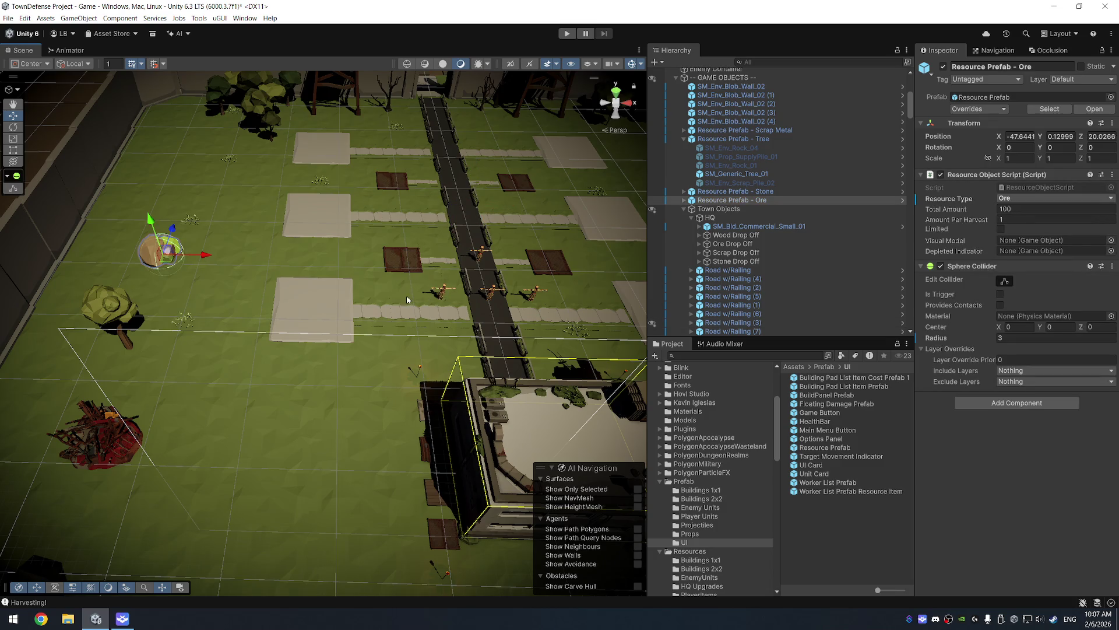
{"action": "mouse_move", "coordinate": [341, 294]}
{"action": "left_mouse_down"}
{"action": "mouse_move", "coordinate": [408, 215]}
{"action": "mouse_move", "coordinate": [425, 135]}
{"action": "left_mouse_up"}
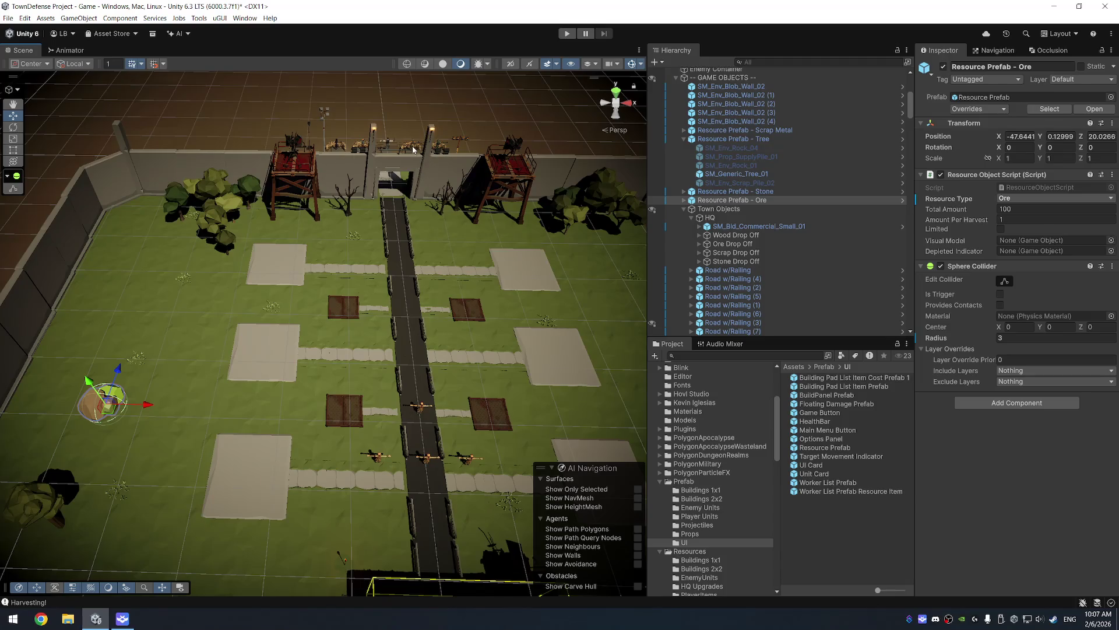
{"action": "mouse_move", "coordinate": [355, 227]}
{"action": "left_mouse_down"}
{"action": "mouse_move", "coordinate": [390, 353]}
{"action": "mouse_move", "coordinate": [415, 274]}
{"action": "left_mouse_up"}
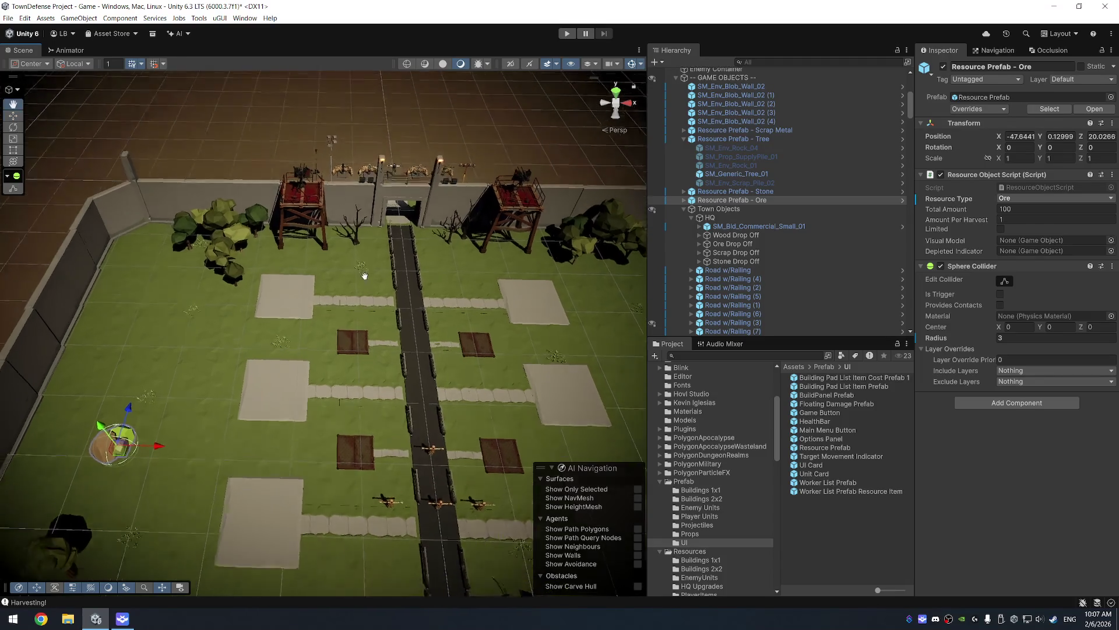
{"action": "scroll", "coordinate": [709, 227], "scroll_direction": "up", "scroll_amount": 6}
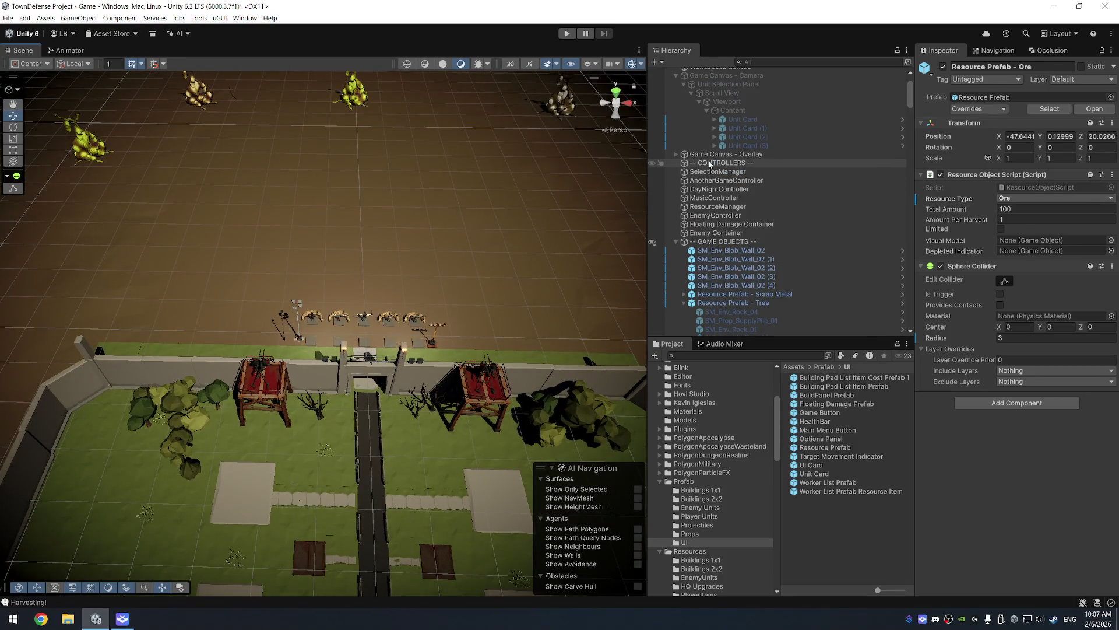
{"action": "left_click", "coordinate": [712, 215]}
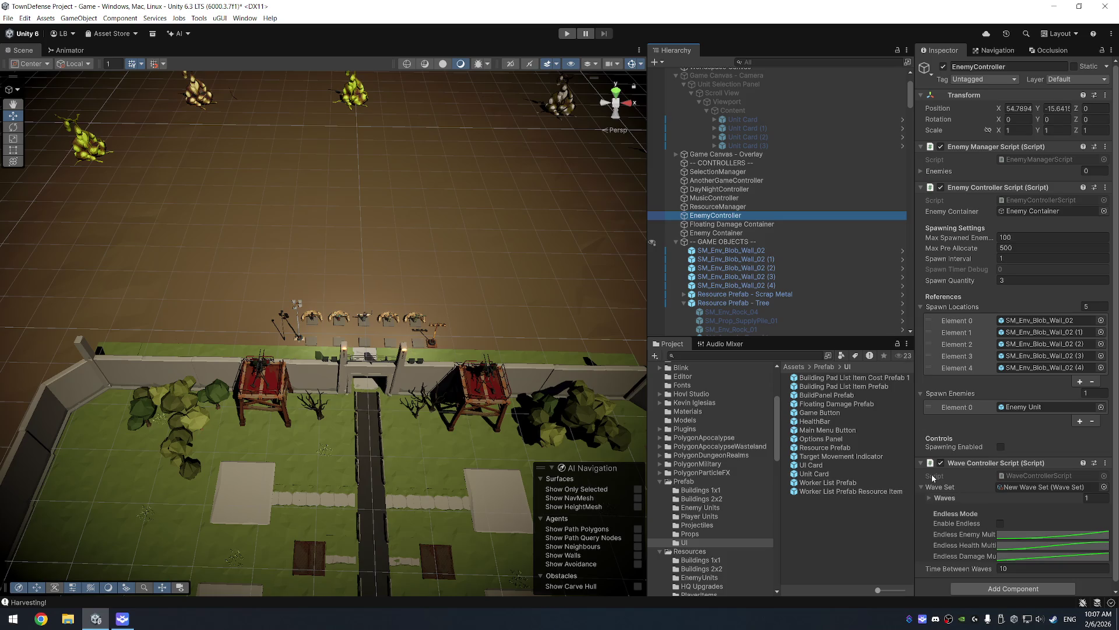
Step: Expand the Waves list in Wave Controller Script to review its single wave
{"action": "left_click", "coordinate": [933, 492]}
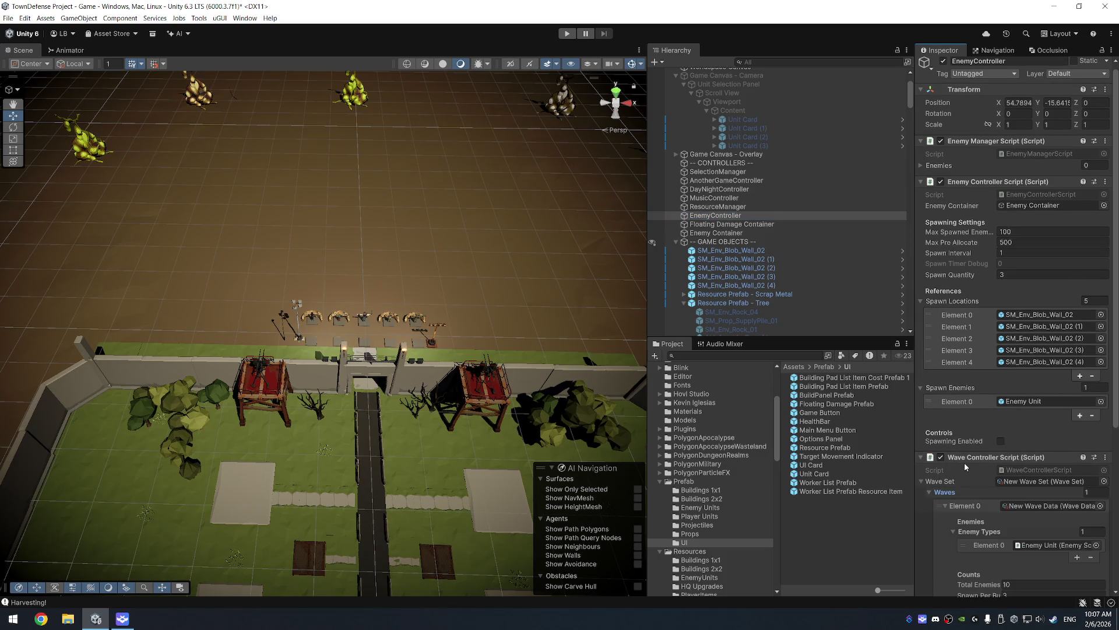
{"action": "scroll", "coordinate": [968, 460], "scroll_direction": "down", "scroll_amount": 4}
{"action": "scroll", "coordinate": [986, 420], "scroll_direction": "down", "scroll_amount": 1}
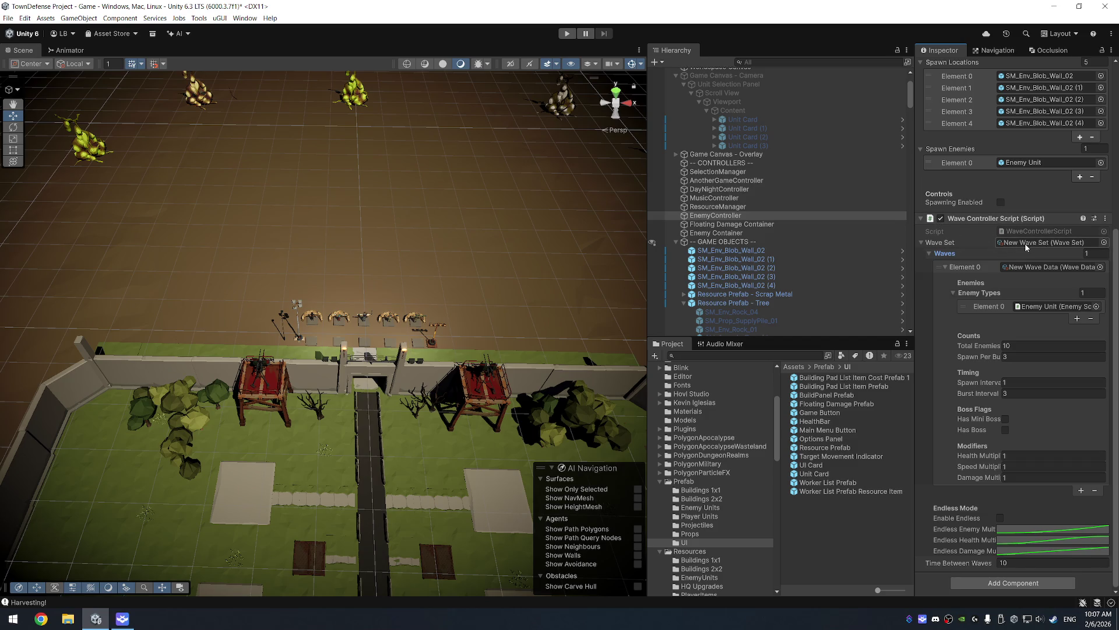
{"action": "left_click", "coordinate": [930, 254]}
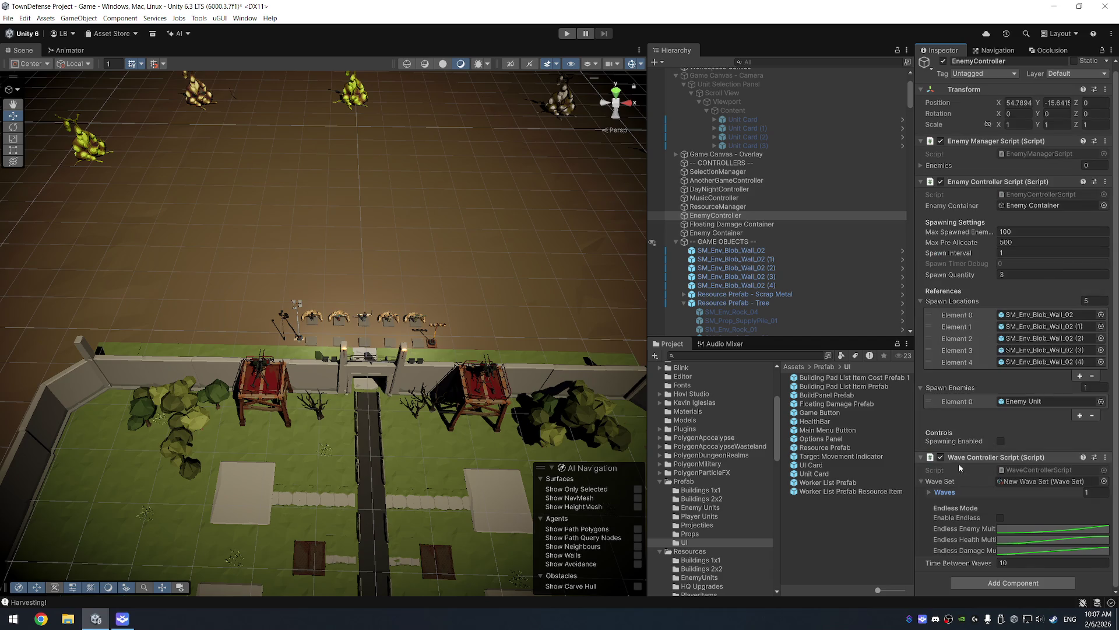
{"action": "left_click", "coordinate": [932, 492]}
{"action": "scroll", "coordinate": [1071, 457], "scroll_direction": "down", "scroll_amount": 5}
{"action": "scroll", "coordinate": [1071, 457], "scroll_direction": "down", "scroll_amount": 2}
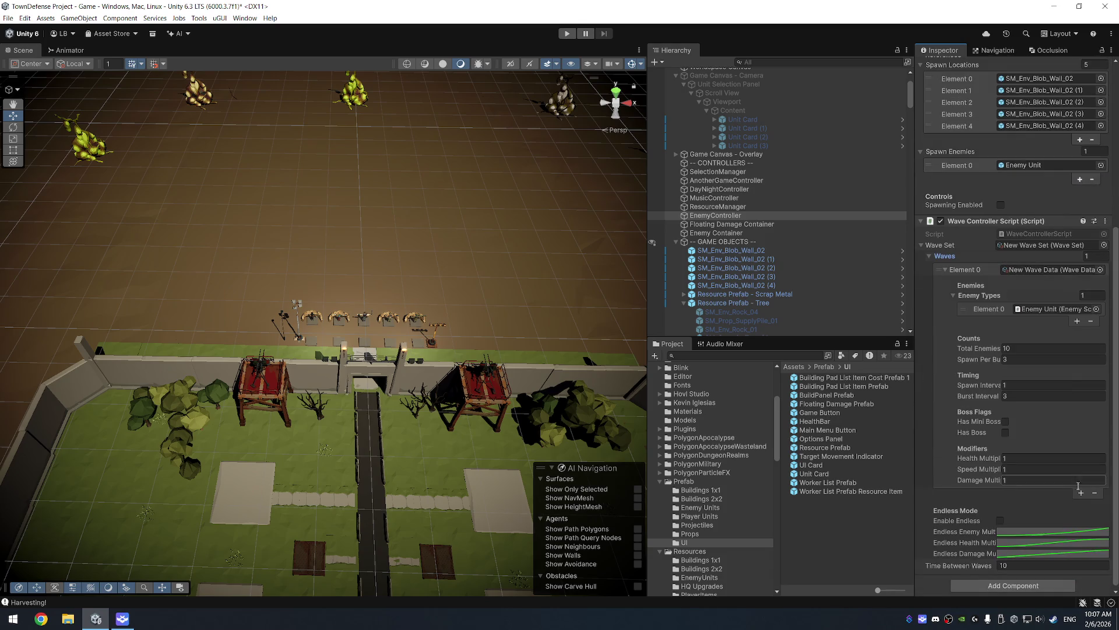
Step: Add Elements 1–3 for four waves, briefly checking Element 3's and Element 1's settings
{"action": "left_click", "coordinate": [1081, 492]}
{"action": "left_click", "coordinate": [1081, 504]}
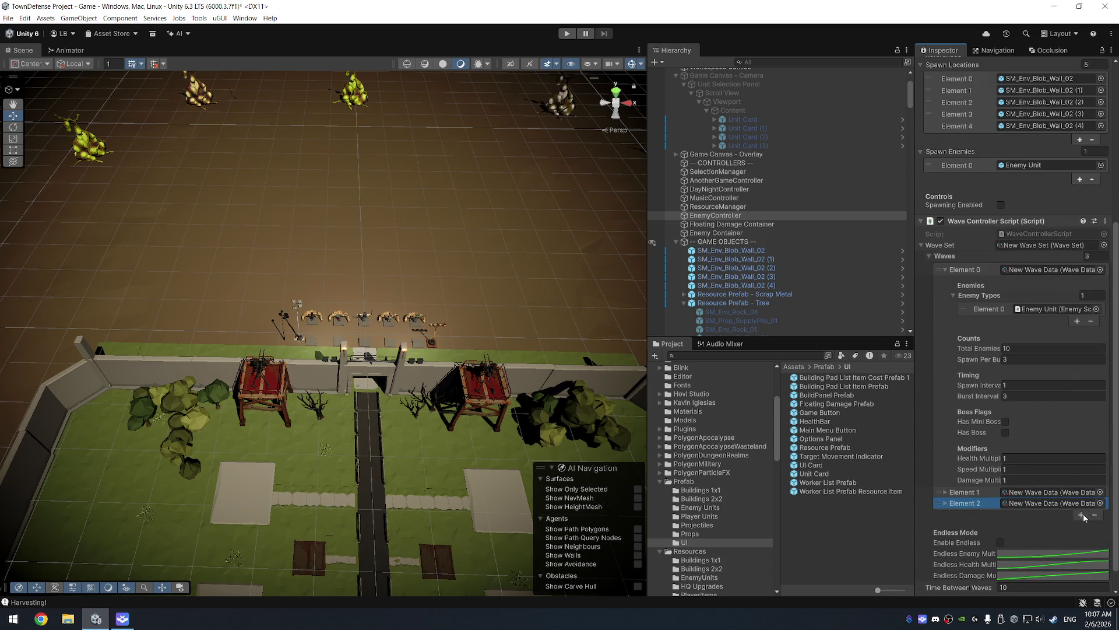
{"action": "left_click", "coordinate": [1080, 515]}
{"action": "scroll", "coordinate": [1026, 501], "scroll_direction": "down", "scroll_amount": 2}
{"action": "left_click", "coordinate": [946, 479]}
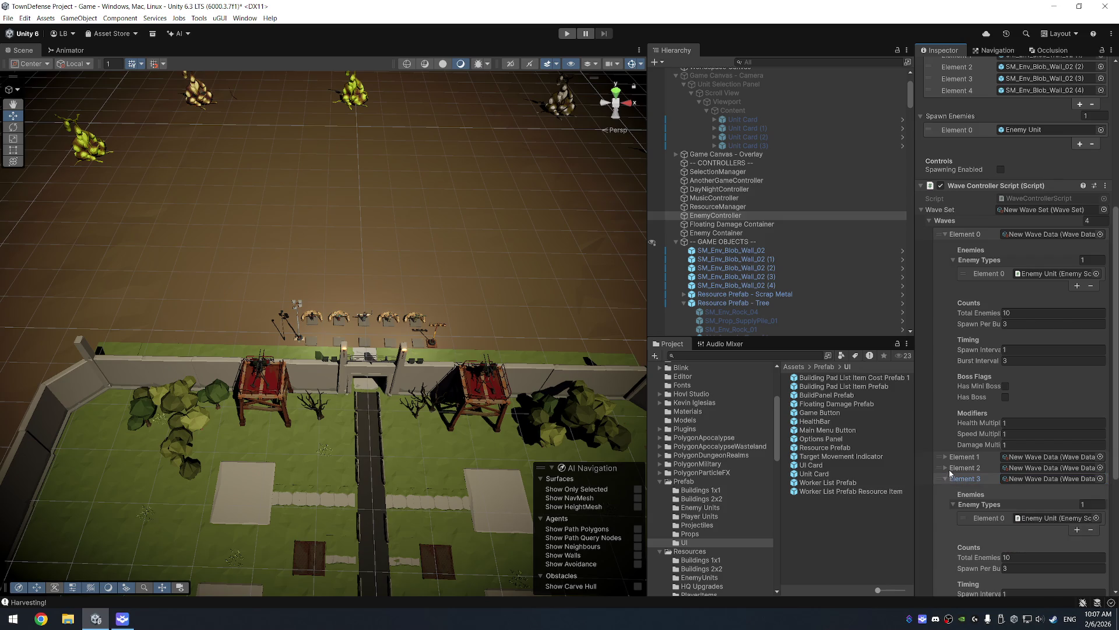
{"action": "left_click", "coordinate": [945, 478]}
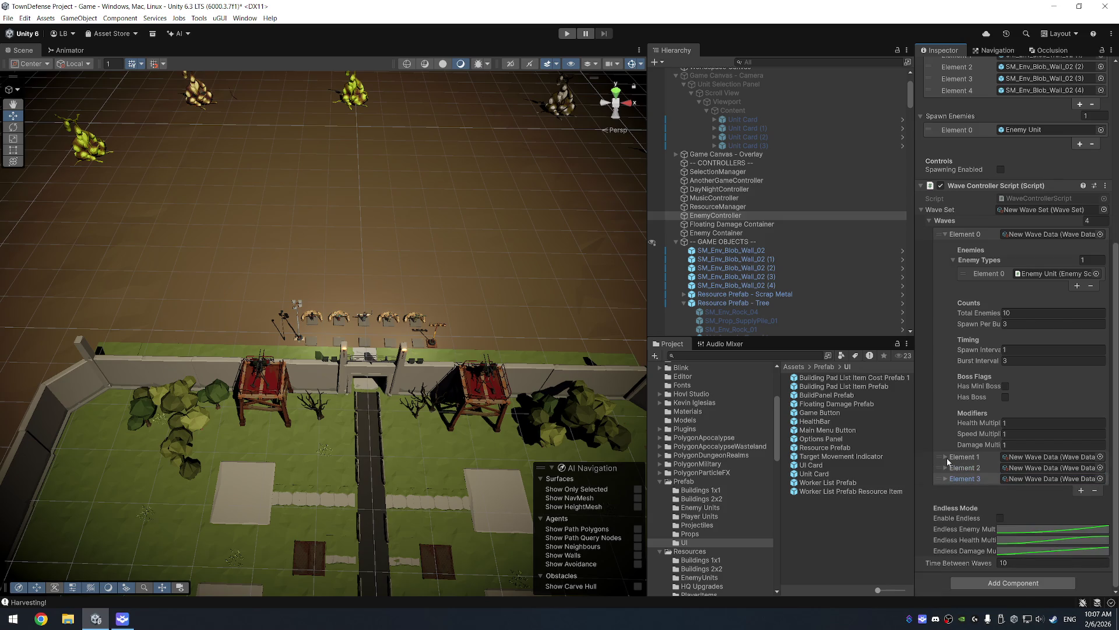
{"action": "left_click", "coordinate": [946, 456]}
{"action": "left_click", "coordinate": [946, 457]}
{"action": "left_click_drag", "start_coordinate": [914, 528], "coordinate": [828, 534]}
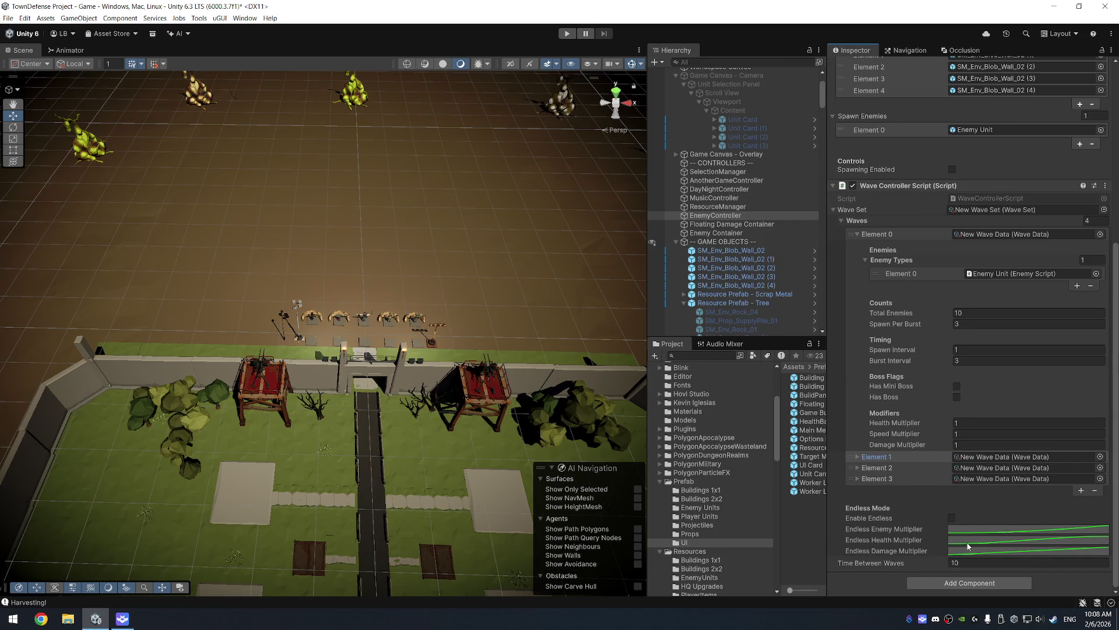
{"action": "left_click", "coordinate": [1048, 528]}
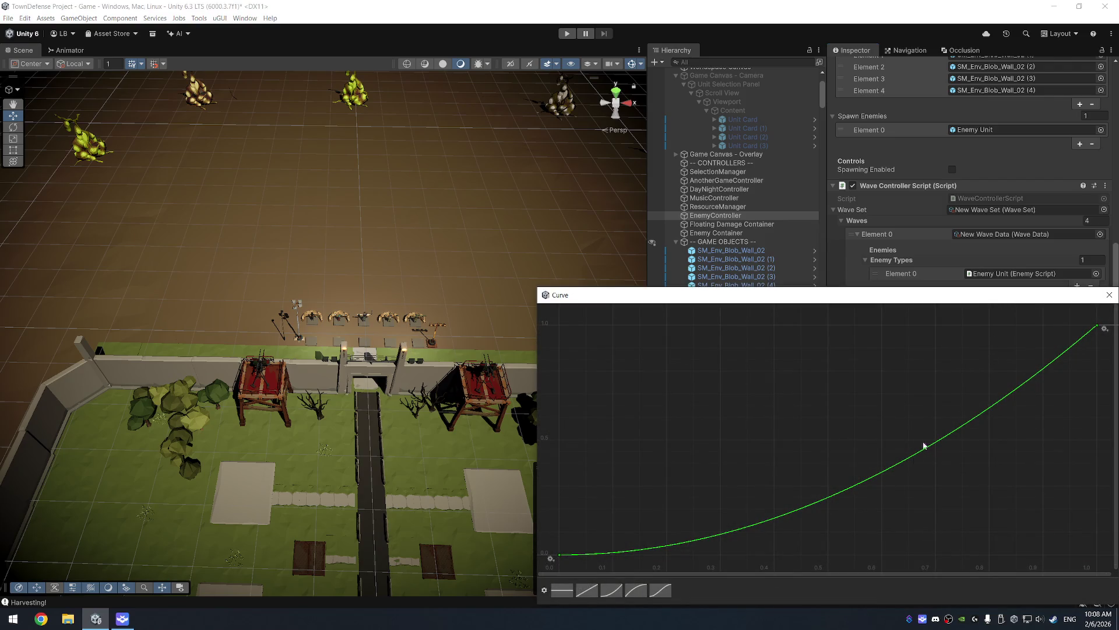
{"action": "left_click", "coordinate": [1108, 296]}
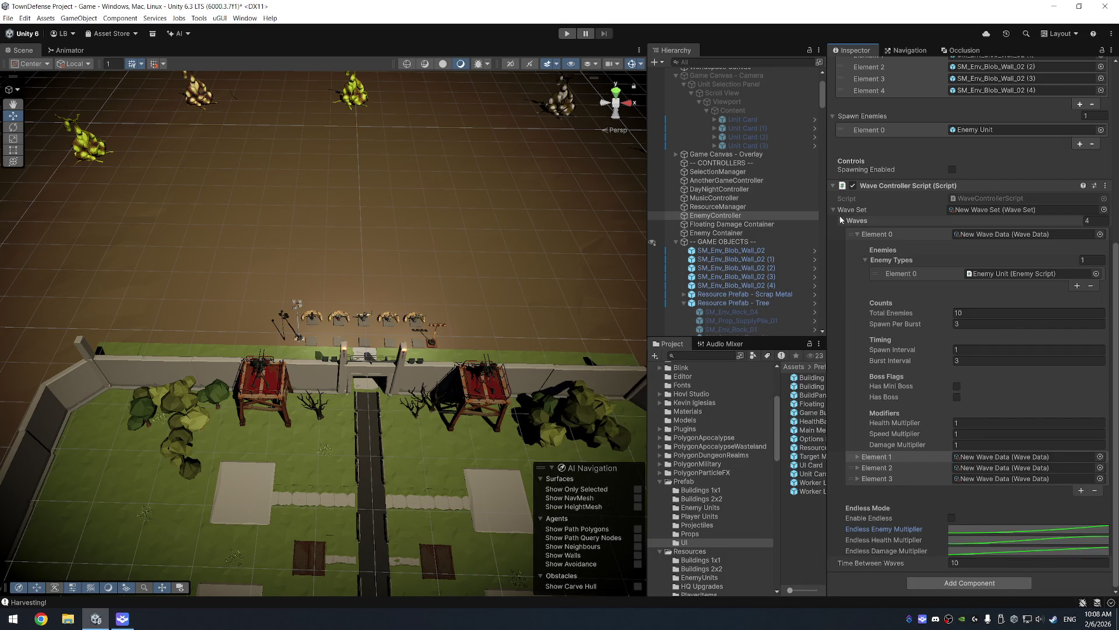
{"action": "left_click_drag", "start_coordinate": [826, 204], "coordinate": [925, 209]}
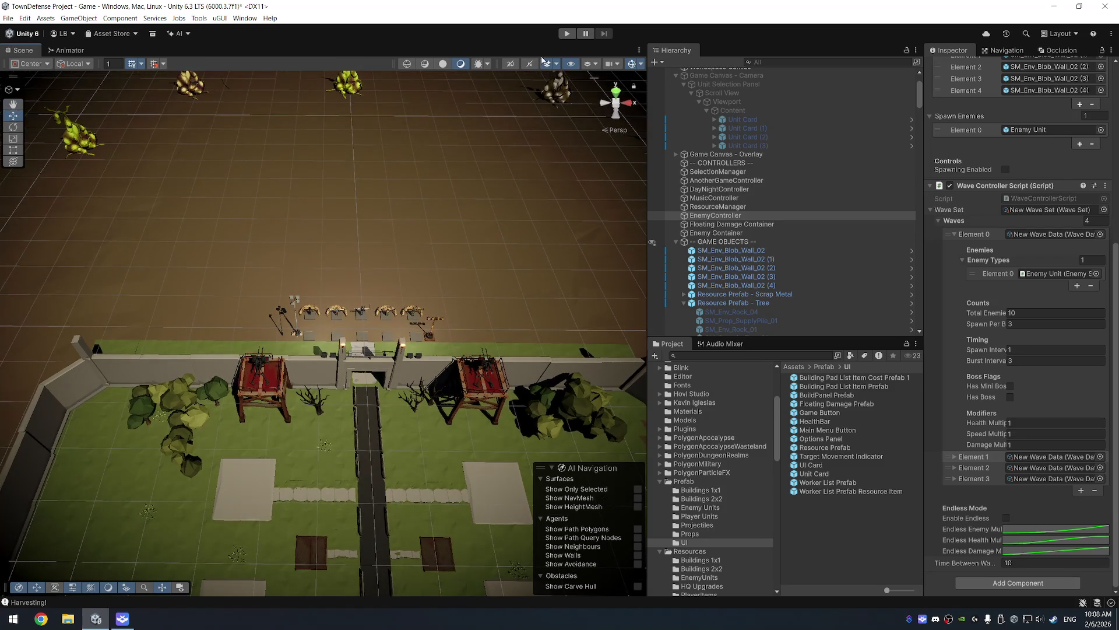
{"action": "left_click", "coordinate": [567, 34]}
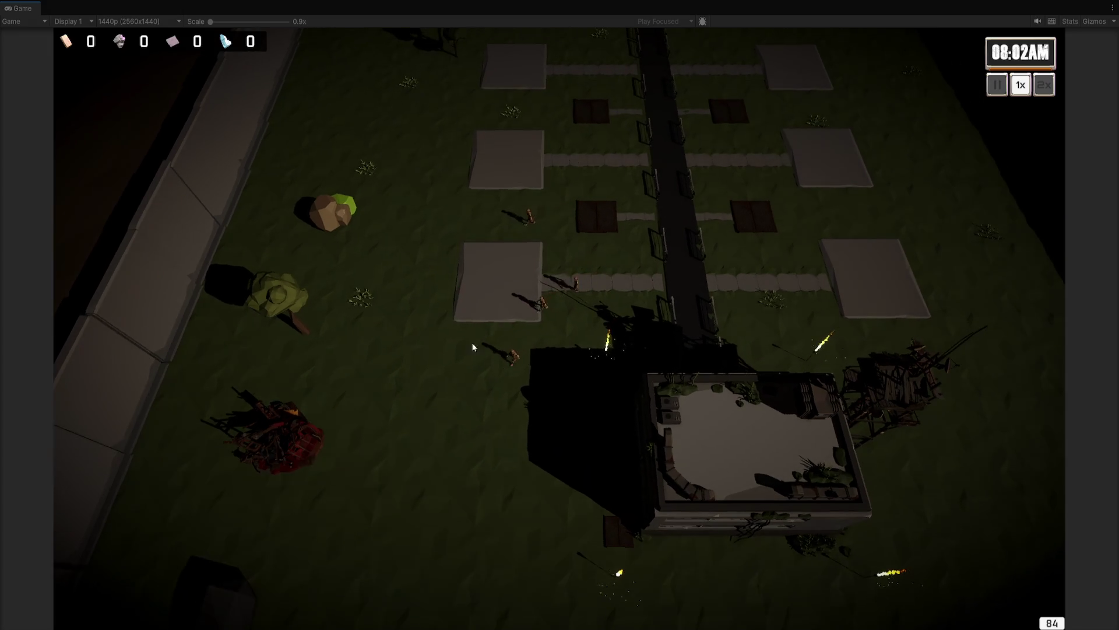
Step: Browse the build options on two empty tiles and the HQ level panel, closing each
{"action": "left_click", "coordinate": [512, 285]}
{"action": "scroll", "coordinate": [512, 291], "scroll_direction": "up", "scroll_amount": 4}
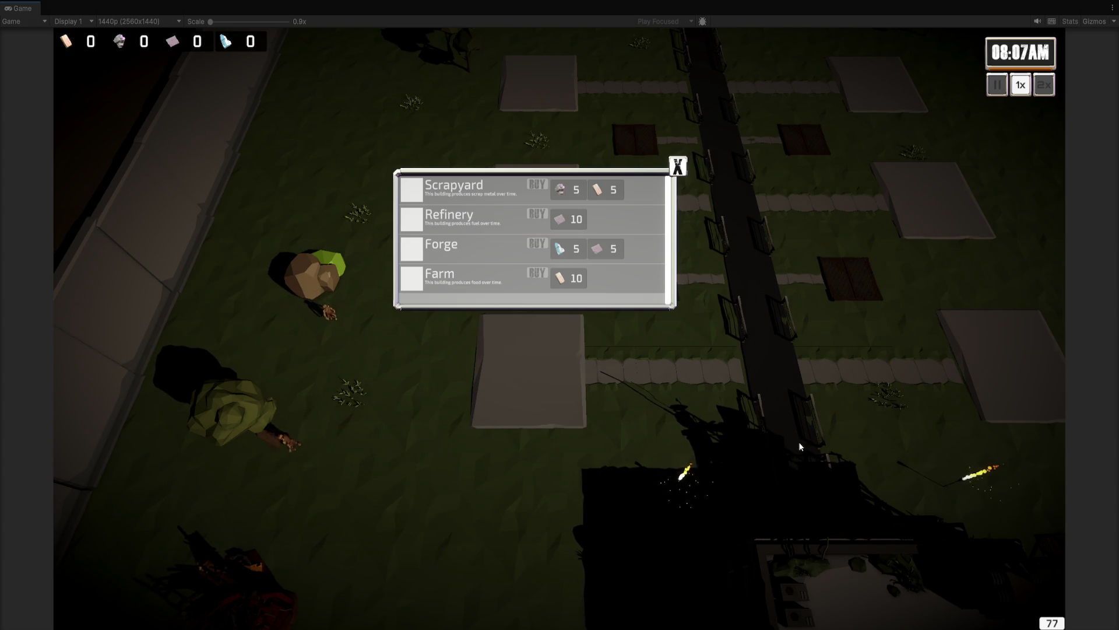
{"action": "left_click", "coordinate": [810, 494]}
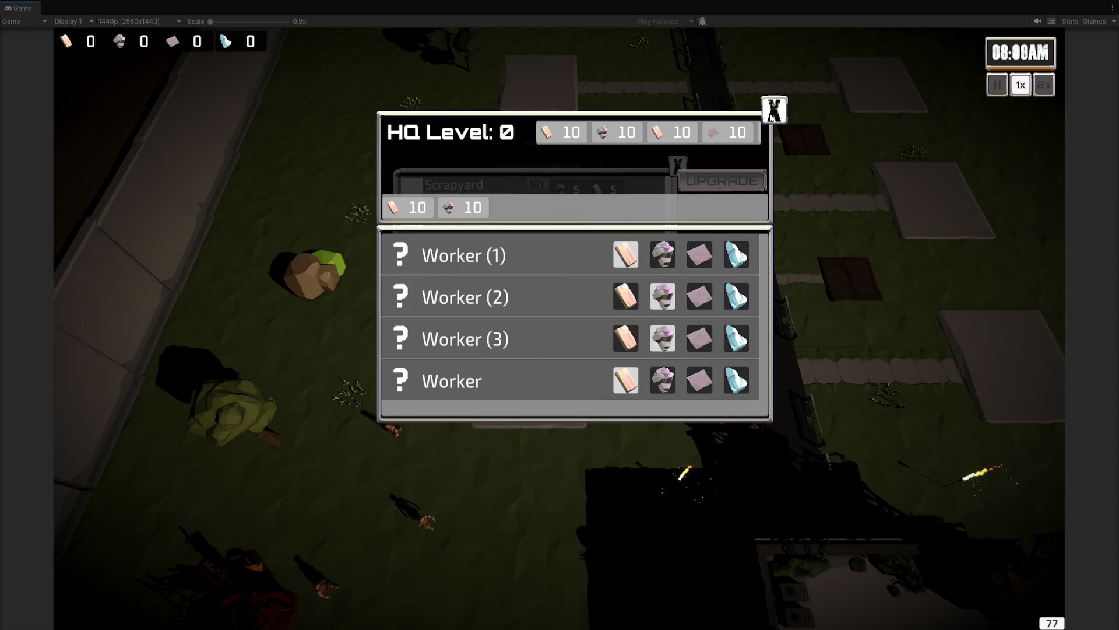
{"action": "left_click", "coordinate": [775, 110]}
{"action": "left_click", "coordinate": [678, 169]}
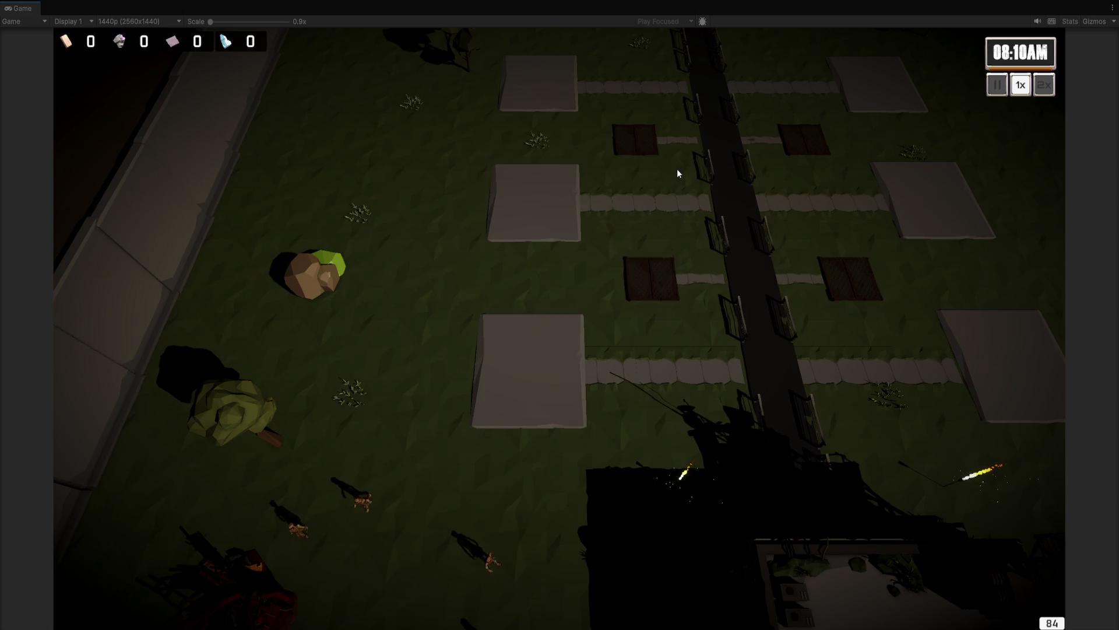
{"action": "left_click", "coordinate": [653, 280]}
{"action": "key", "text": "w"}
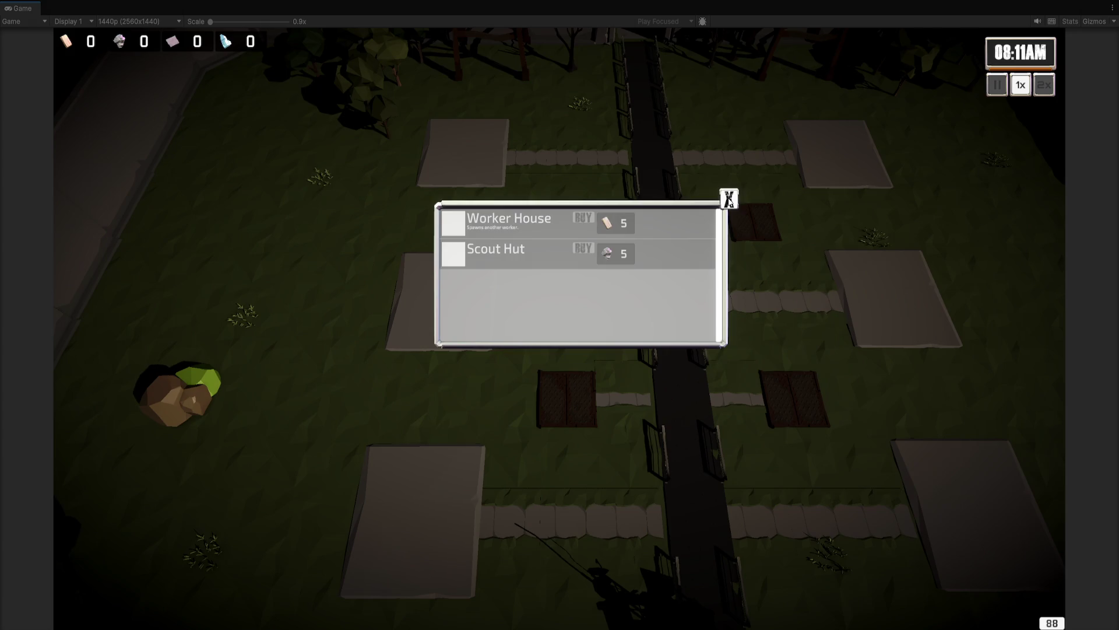
{"action": "left_click", "coordinate": [729, 199]}
Step: Pan the game camera around the base, run at 2x speed, then return to 1x
{"action": "key", "text": "s"}
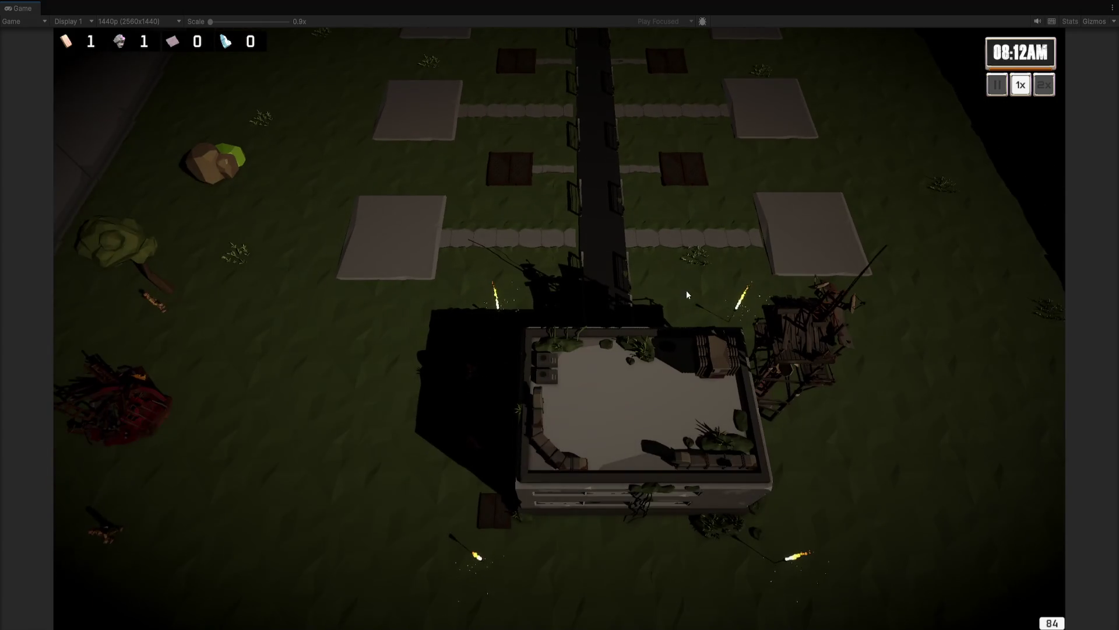
{"action": "key", "text": "a"}
{"action": "key", "text": "s"}
{"action": "key", "text": "d"}
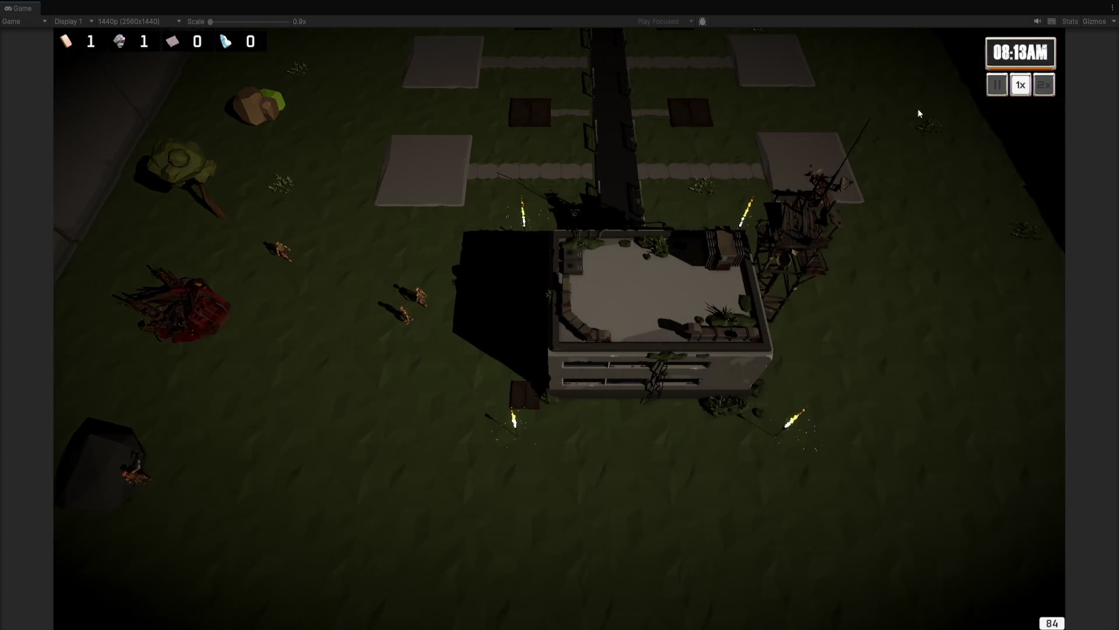
{"action": "key", "text": "a"}
{"action": "left_click", "coordinate": [1039, 85]}
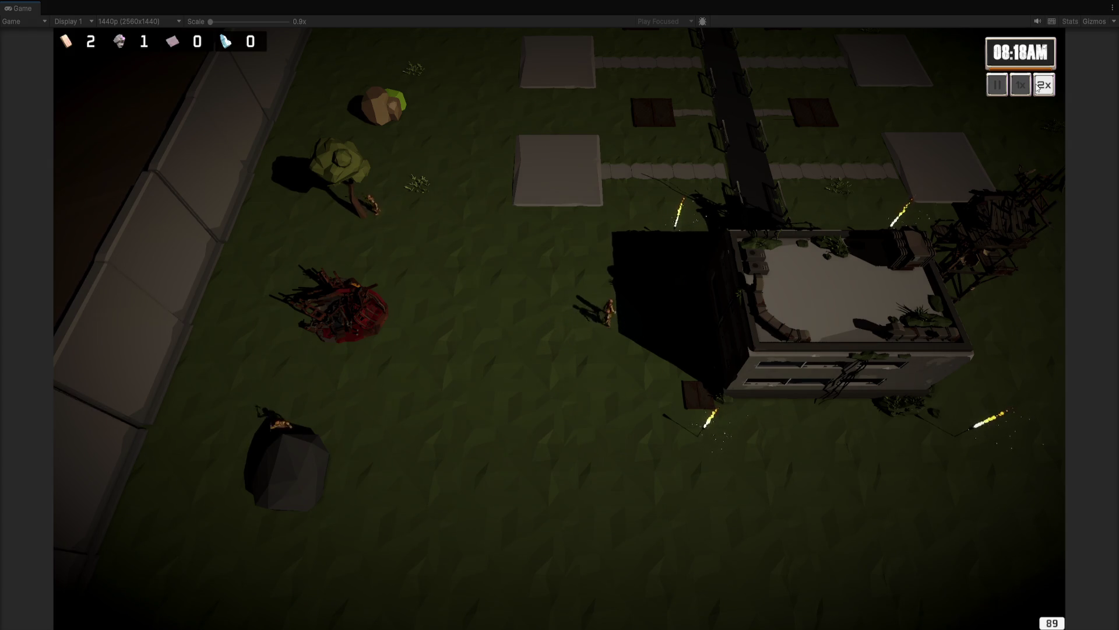
{"action": "key", "text": "w"}
{"action": "key", "text": "w"}
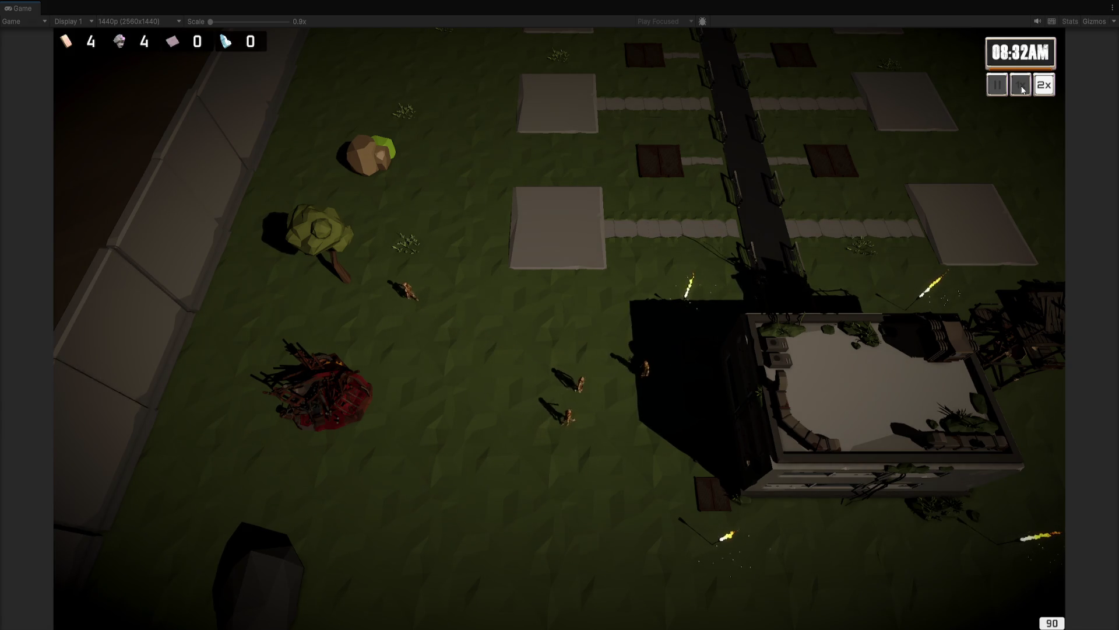
{"action": "left_click", "coordinate": [1022, 88]}
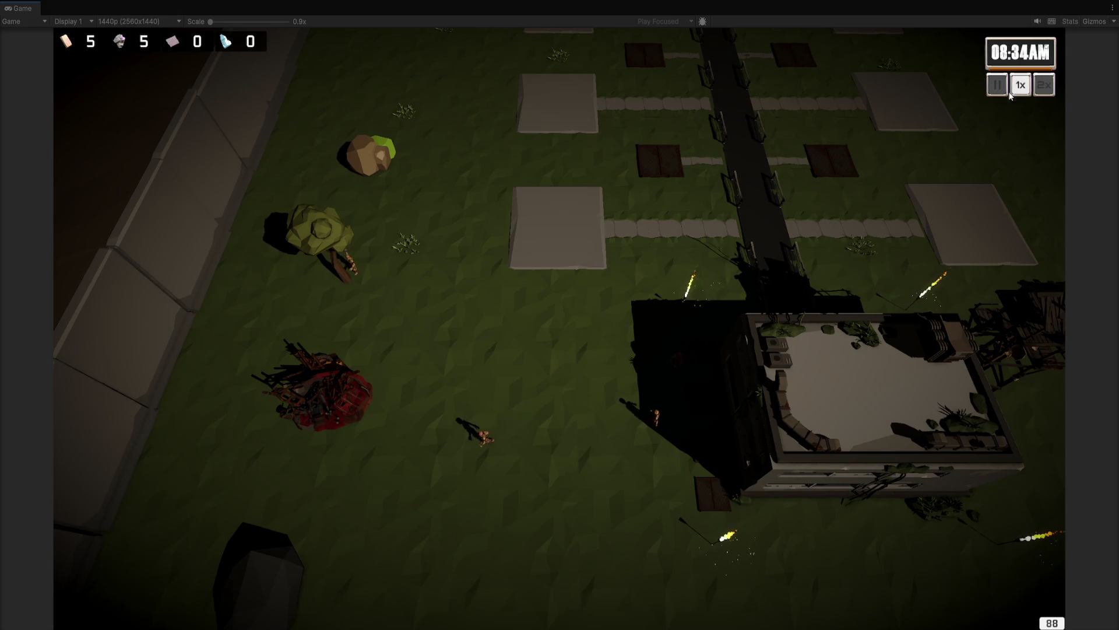
Step: Buy a Scrapyard on the empty plot and return to the full editor
{"action": "key", "text": "w"}
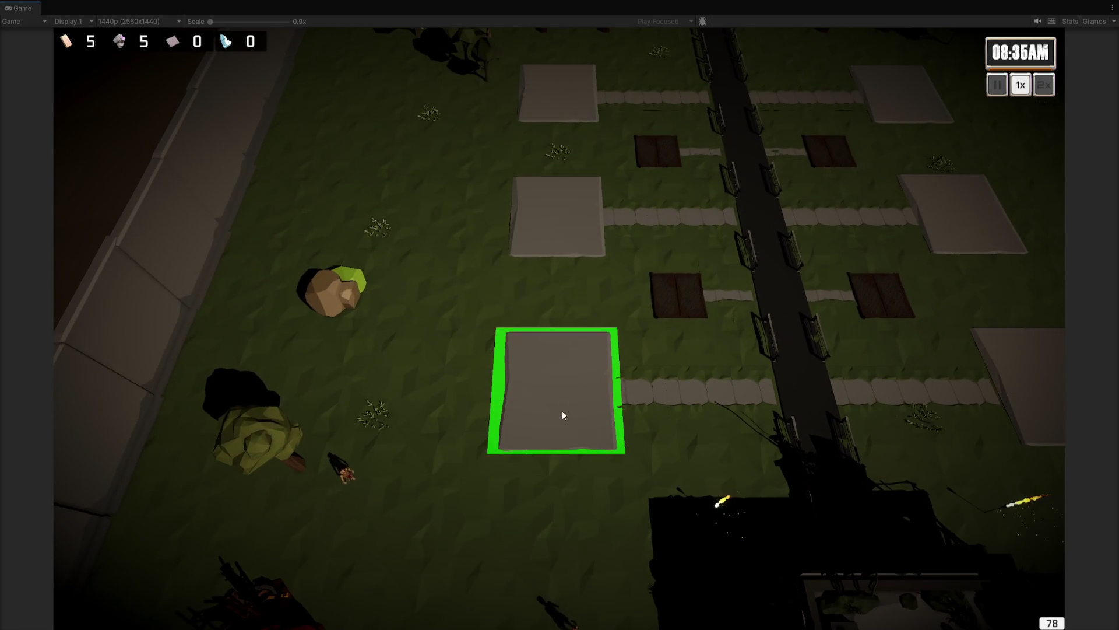
{"action": "left_click", "coordinate": [568, 397]}
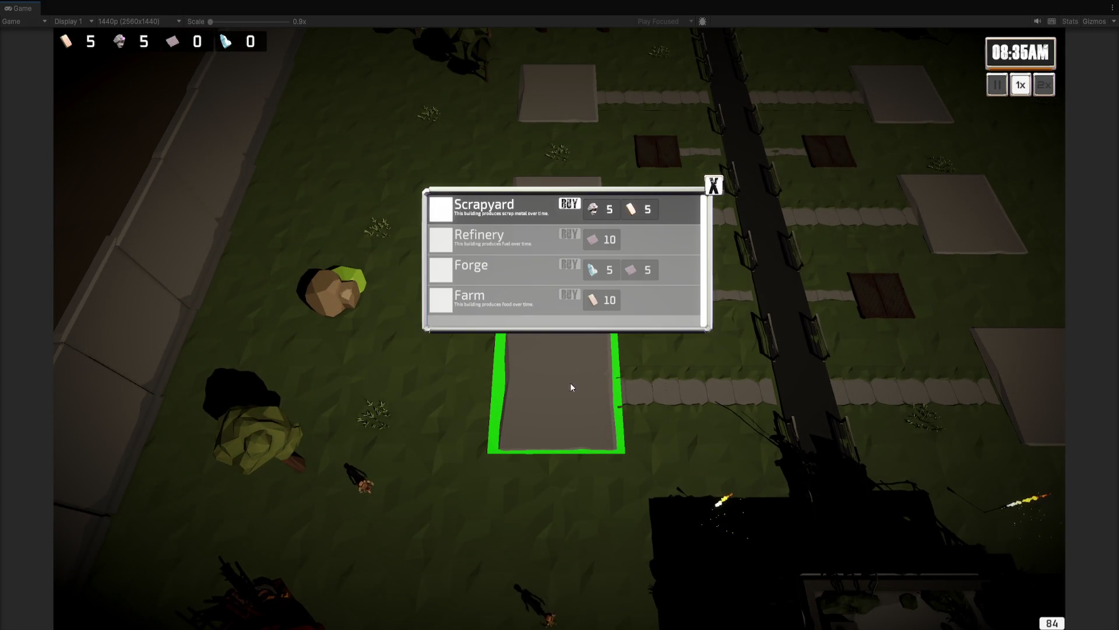
{"action": "left_click", "coordinate": [570, 204]}
{"action": "key", "text": "ctrl+1"}
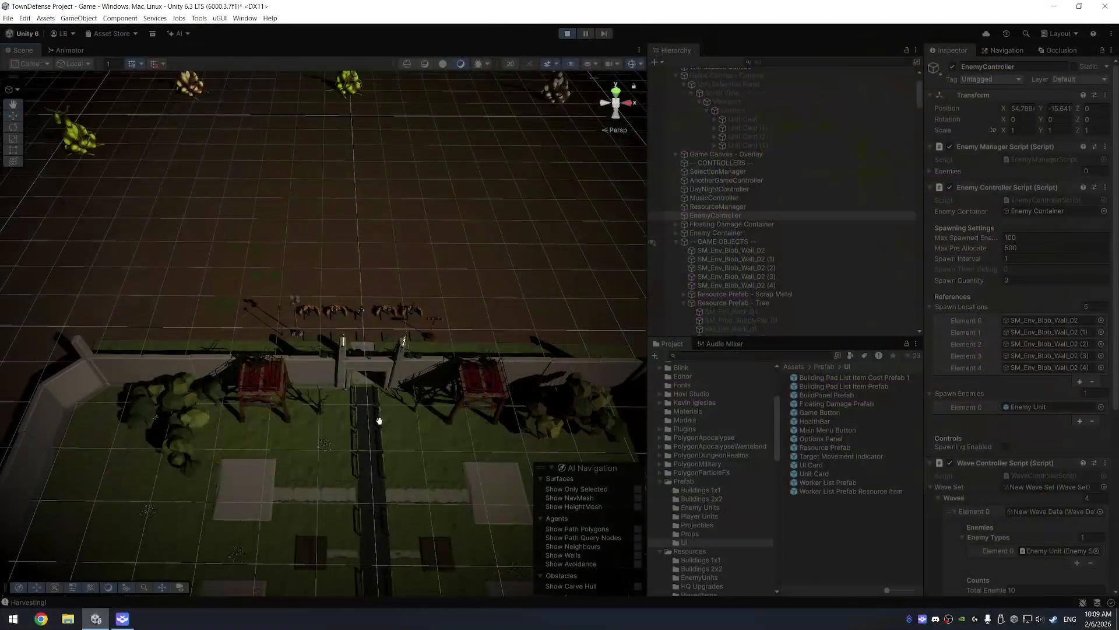
Step: Select and frame the new 2x2 Building Prefab - Scrapyard(Clone), widening the Inspector
{"action": "scroll", "coordinate": [375, 380], "scroll_direction": "down", "scroll_amount": 3}
{"action": "left_click", "coordinate": [307, 407]}
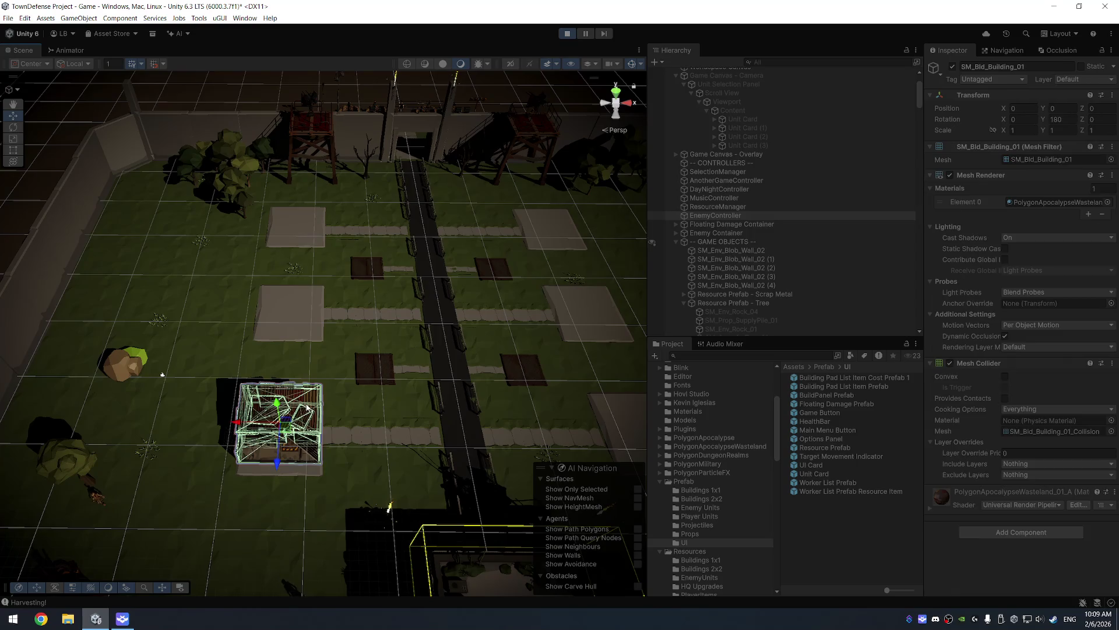
{"action": "key", "text": "f"}
{"action": "left_click", "coordinate": [696, 321]}
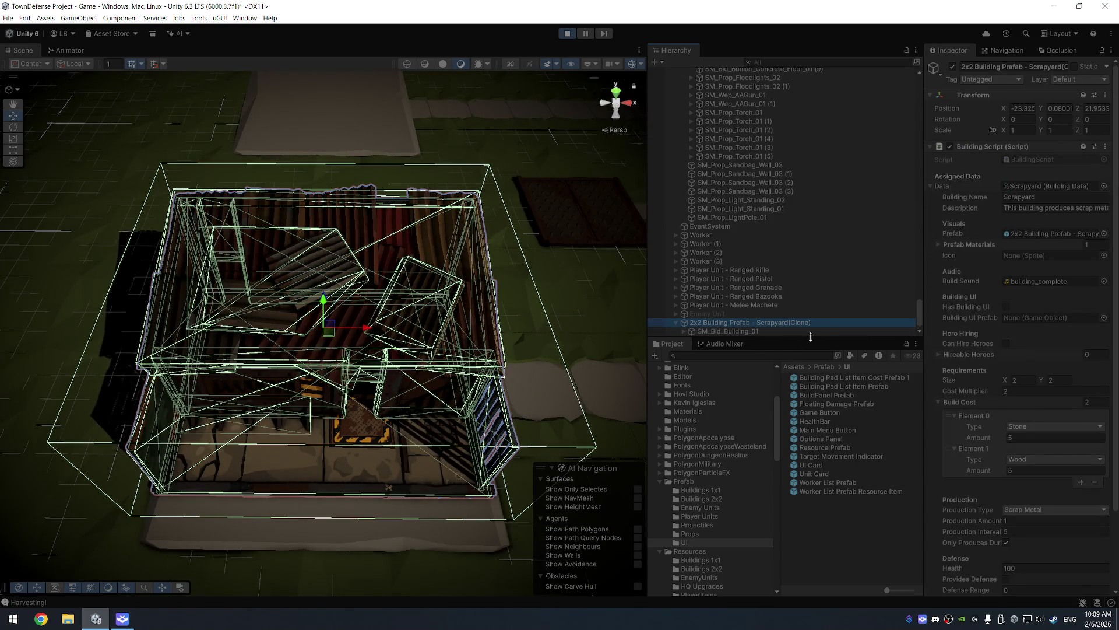
{"action": "left_click_drag", "start_coordinate": [924, 292], "coordinate": [907, 289]}
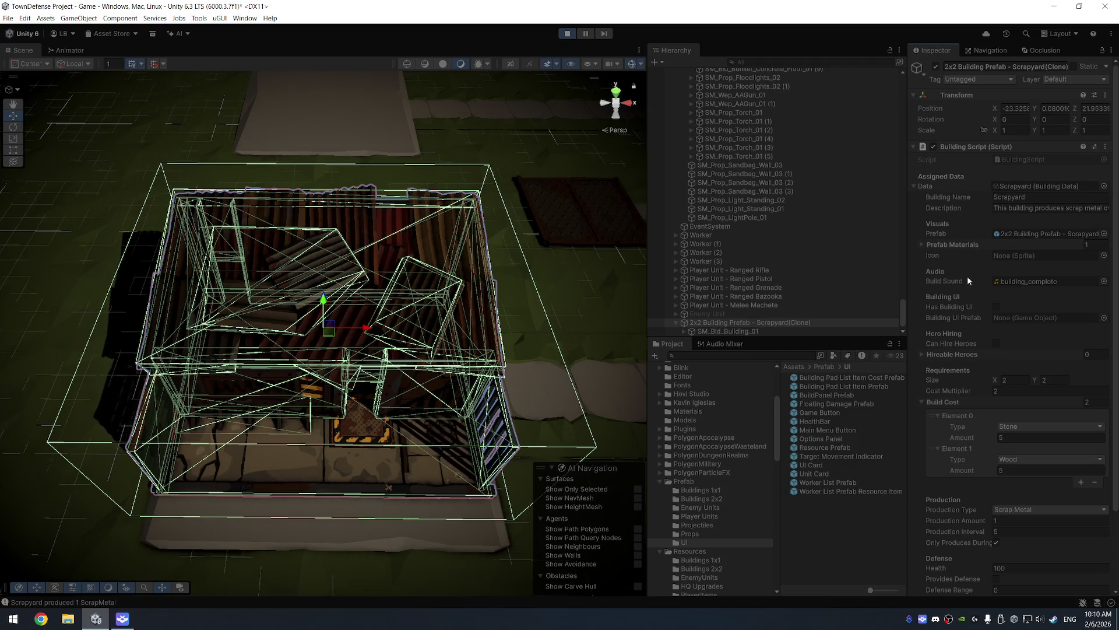
Step: Scroll through the Scrapyard's settings, checking Hireable Heroes, then pull the scene view back
{"action": "scroll", "coordinate": [965, 297], "scroll_direction": "down", "scroll_amount": 3}
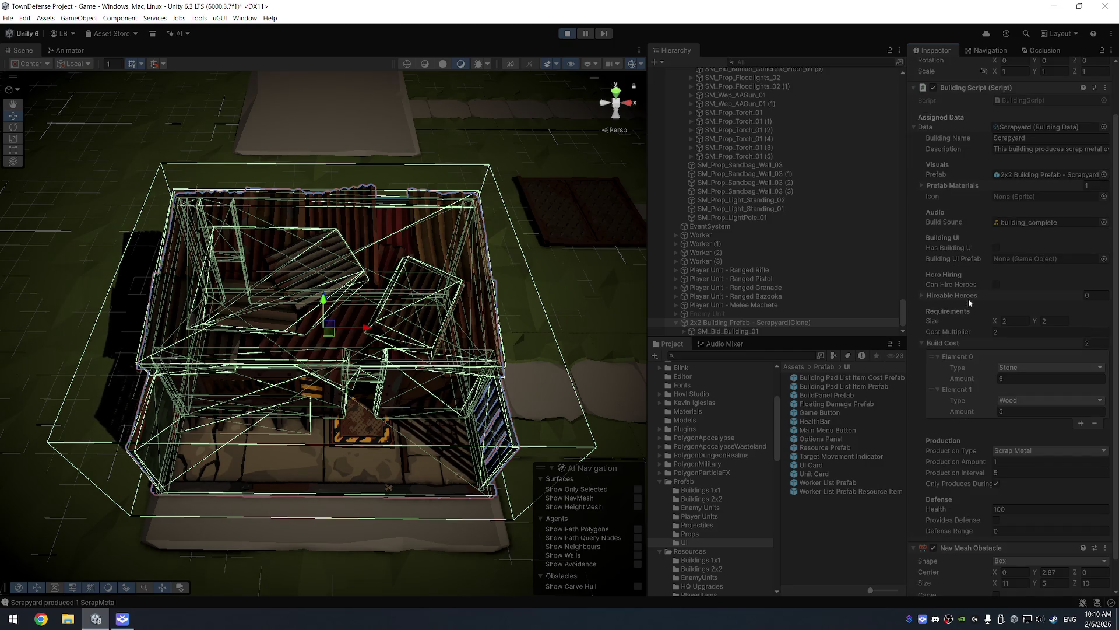
{"action": "left_click", "coordinate": [923, 296]}
{"action": "left_click", "coordinate": [927, 297]}
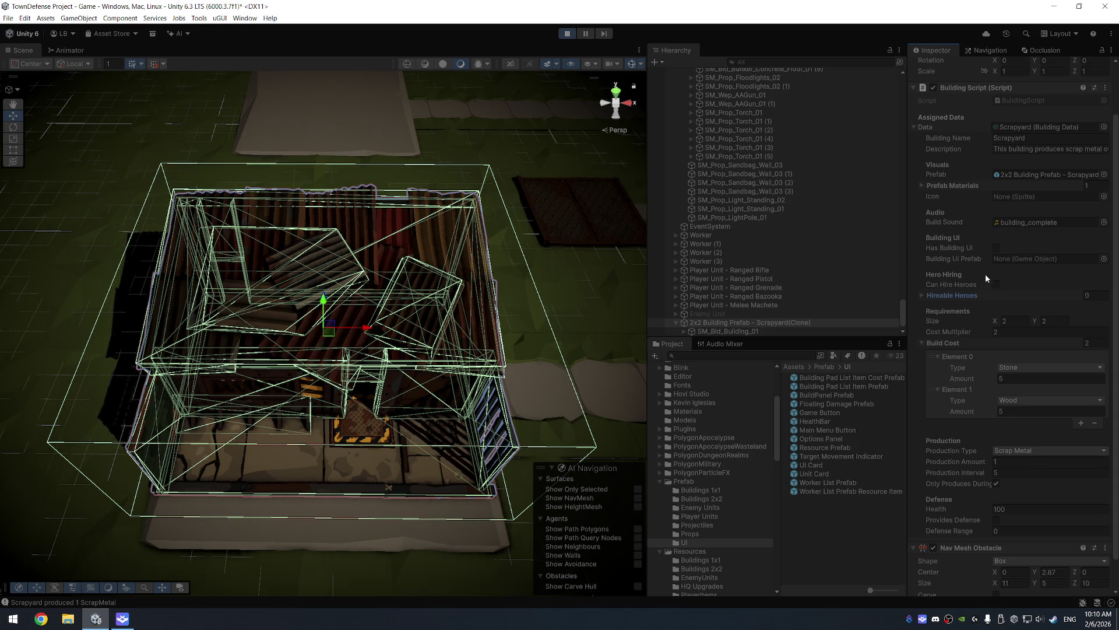
{"action": "scroll", "coordinate": [985, 274], "scroll_direction": "down", "scroll_amount": 2}
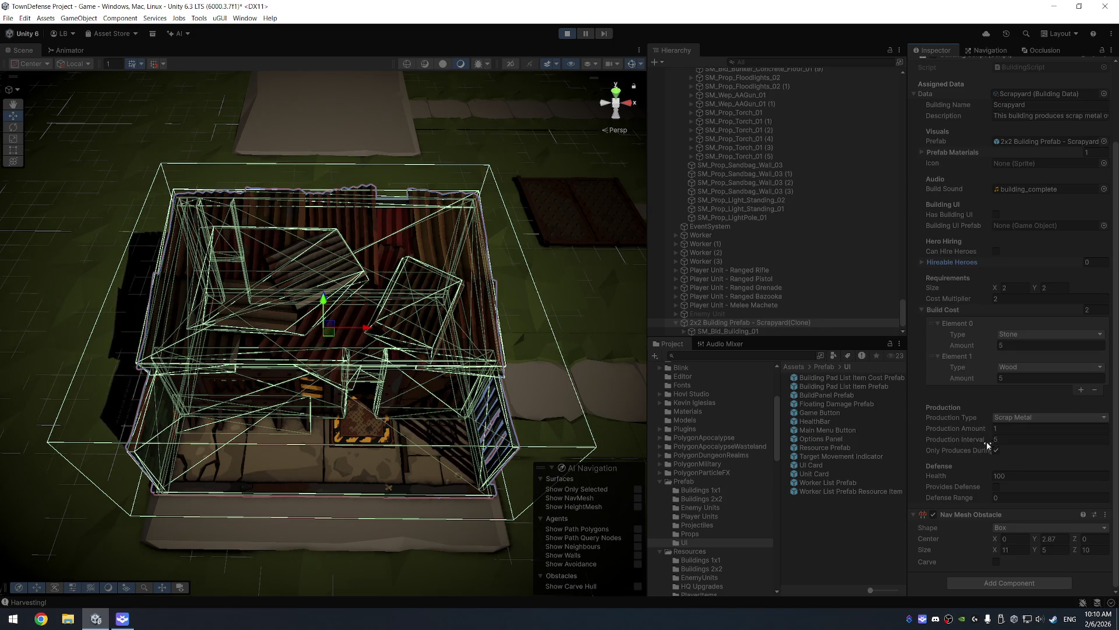
{"action": "left_click_drag", "start_coordinate": [907, 433], "coordinate": [867, 434]}
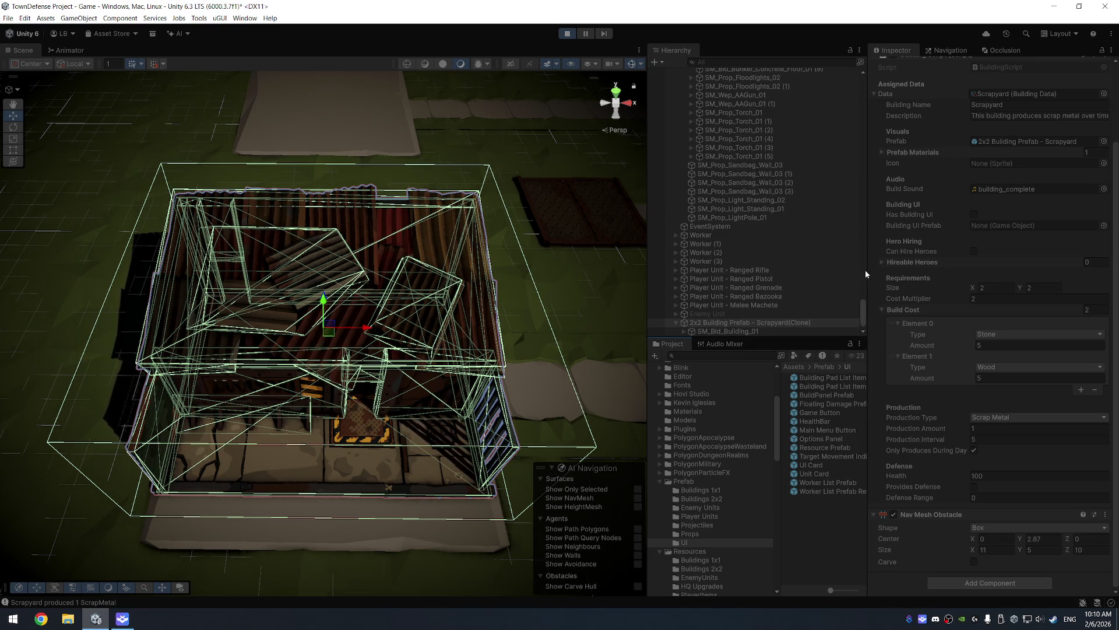
{"action": "left_click_drag", "start_coordinate": [869, 271], "coordinate": [937, 271]}
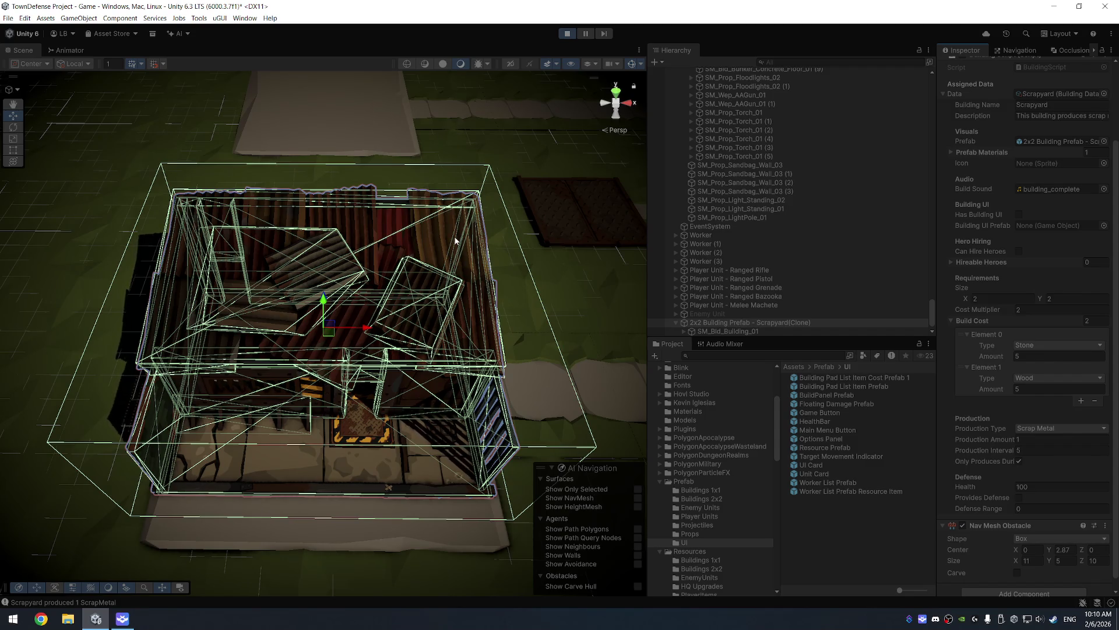
{"action": "scroll", "coordinate": [359, 314], "scroll_direction": "down", "scroll_amount": 5}
{"action": "mouse_move", "coordinate": [349, 373]}
{"action": "left_mouse_down"}
{"action": "mouse_move", "coordinate": [432, 278]}
{"action": "mouse_move", "coordinate": [282, 383]}
{"action": "mouse_move", "coordinate": [357, 292]}
{"action": "mouse_move", "coordinate": [350, 303]}
{"action": "left_mouse_up"}
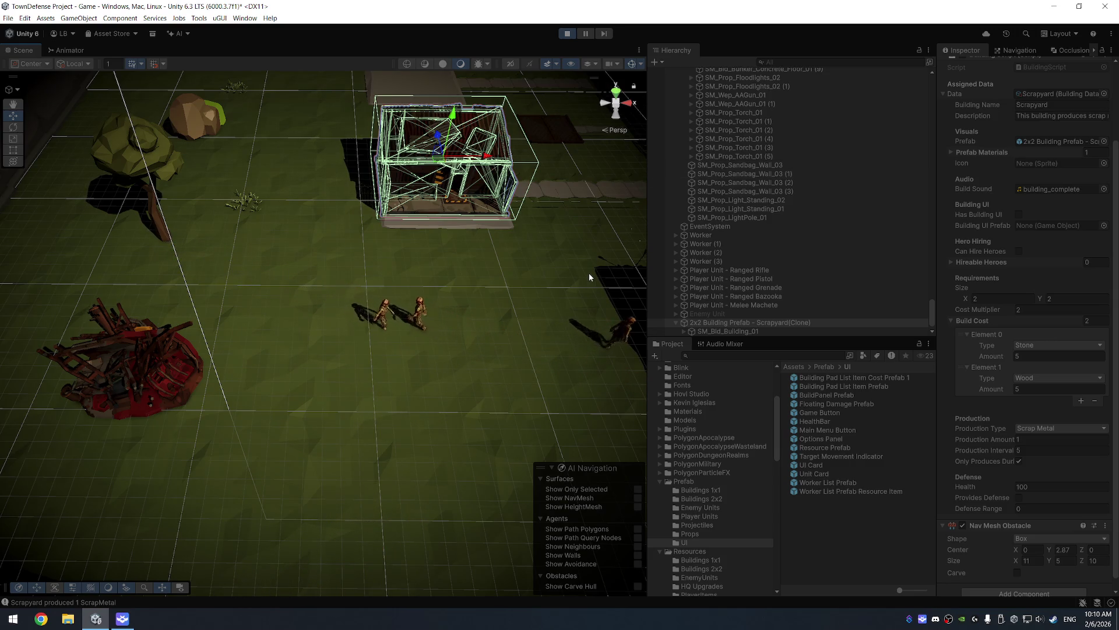
{"action": "left_click_drag", "start_coordinate": [395, 200], "coordinate": [517, 317]}
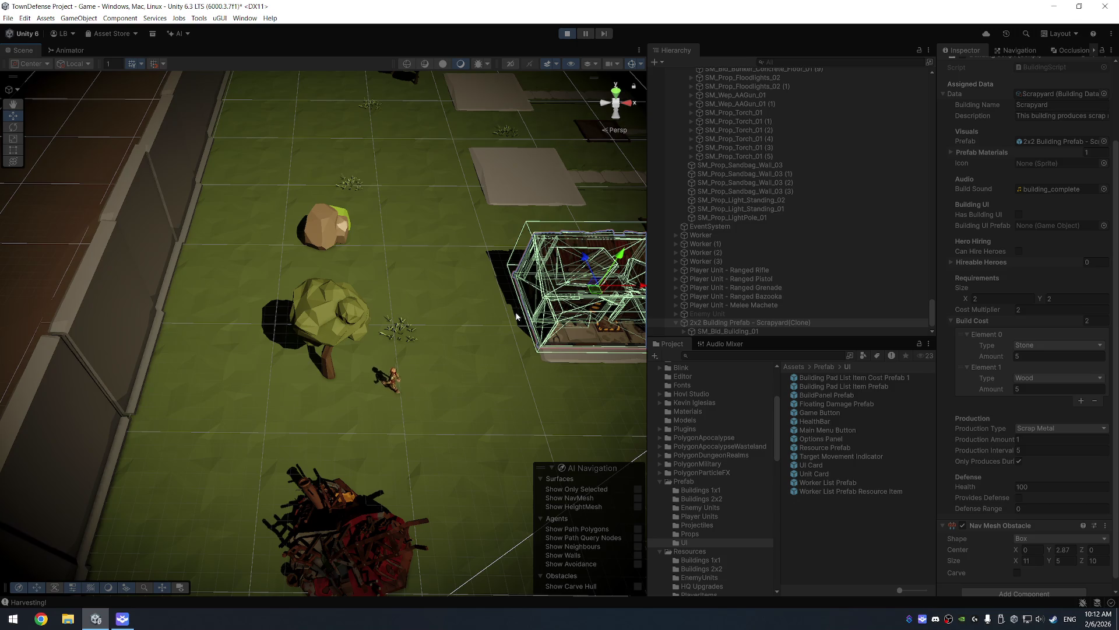
{"action": "left_click", "coordinate": [723, 236]}
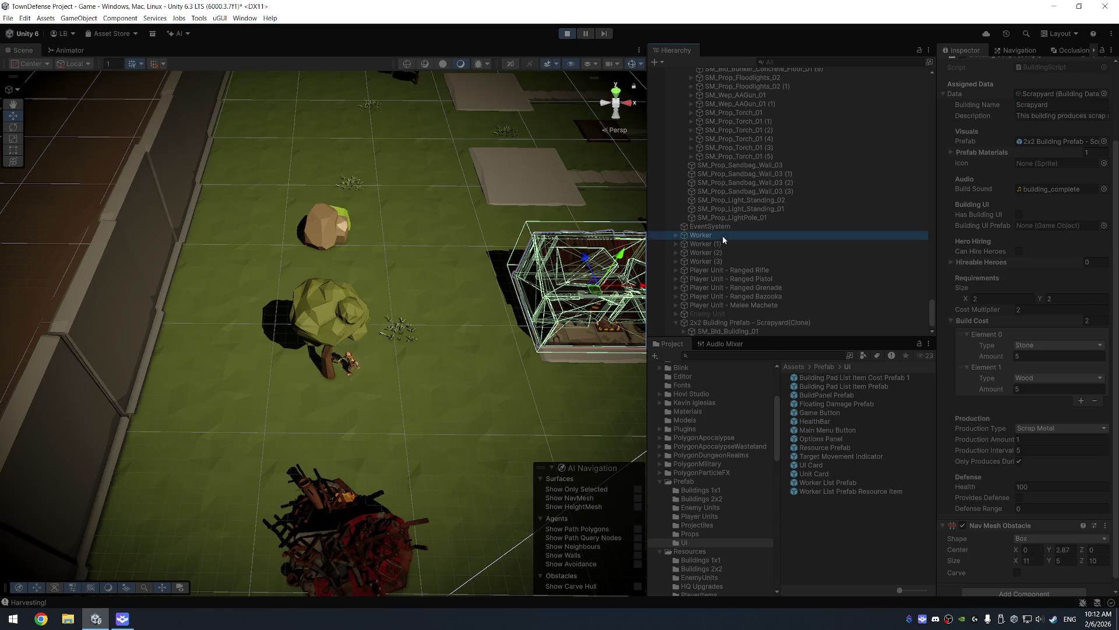
Step: Select Worker through Worker (3) and lower the scene camera to watch them harvest
{"action": "left_click", "coordinate": [725, 260], "text": "shift"}
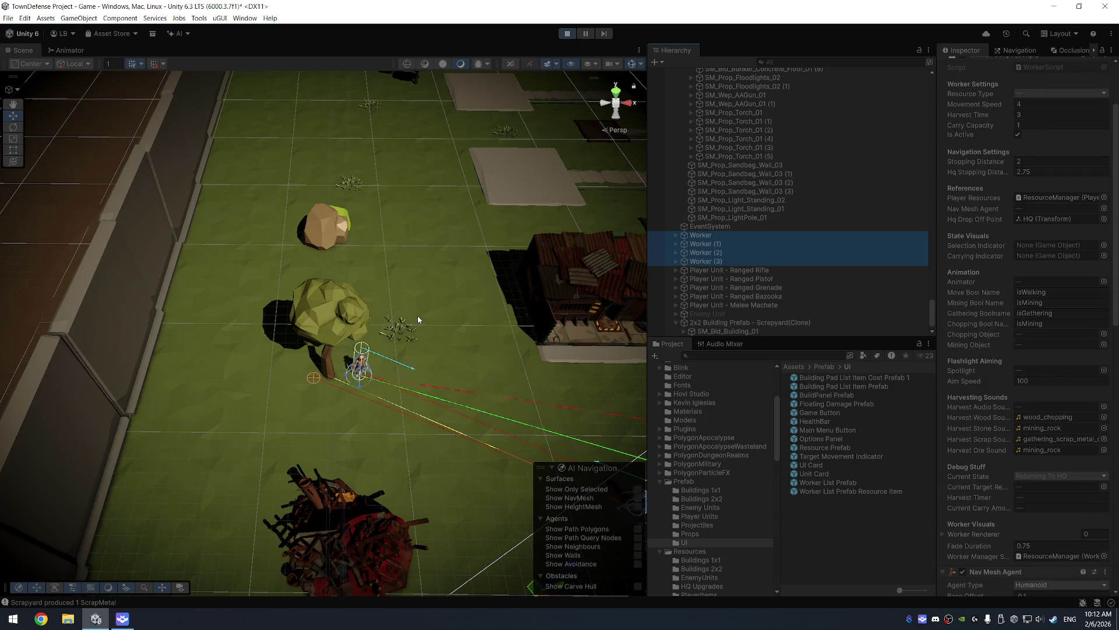
{"action": "mouse_move", "coordinate": [452, 320]}
{"action": "left_mouse_down"}
{"action": "mouse_move", "coordinate": [444, 268]}
{"action": "mouse_move", "coordinate": [429, 288]}
{"action": "mouse_move", "coordinate": [437, 320]}
{"action": "left_mouse_up"}
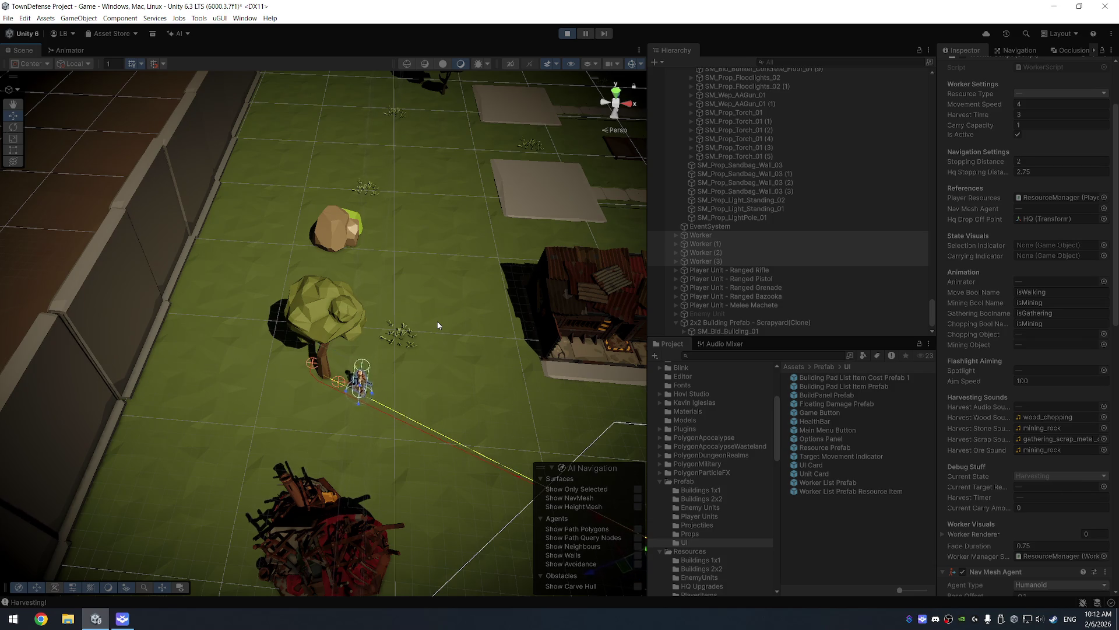
{"action": "scroll", "coordinate": [375, 338], "scroll_direction": "up", "scroll_amount": 5}
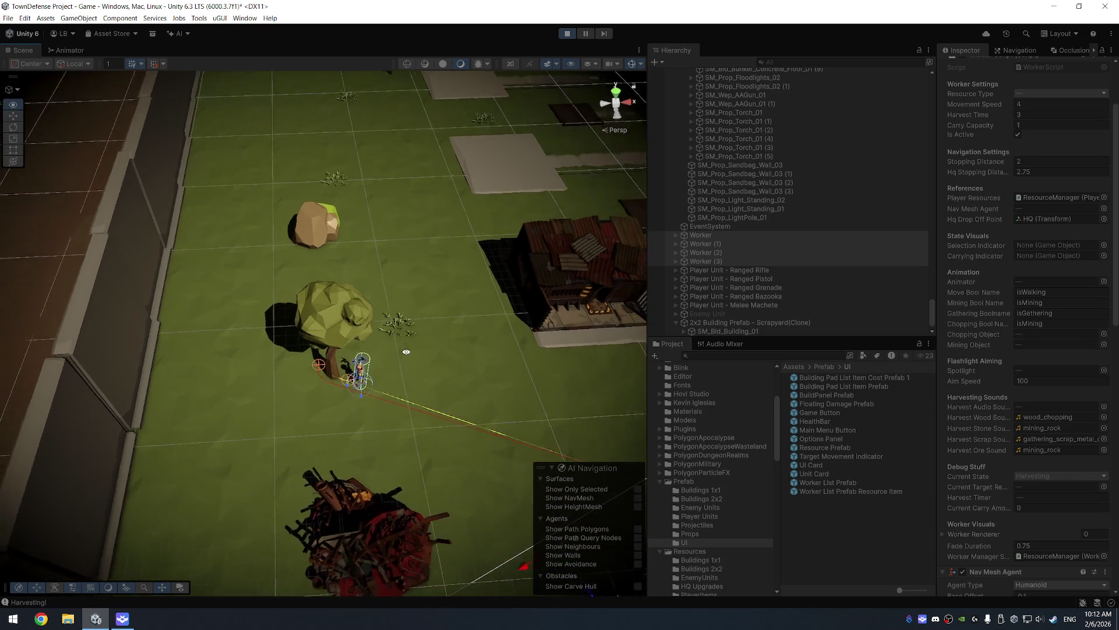
{"action": "scroll", "coordinate": [375, 320], "scroll_direction": "down", "scroll_amount": 8}
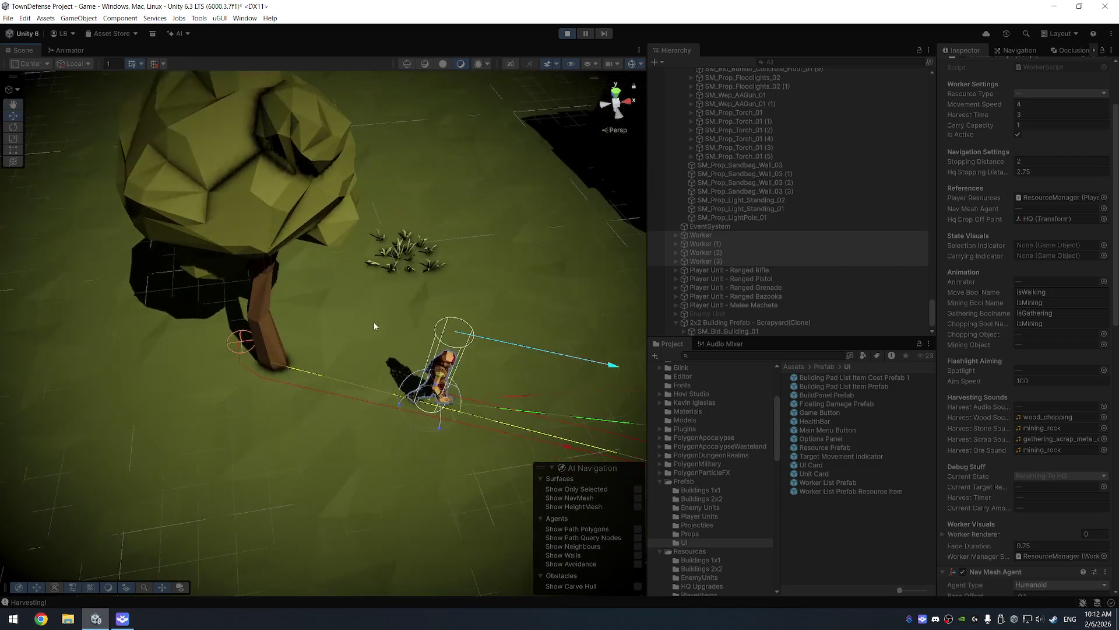
{"action": "scroll", "coordinate": [329, 358], "scroll_direction": "down", "scroll_amount": 3}
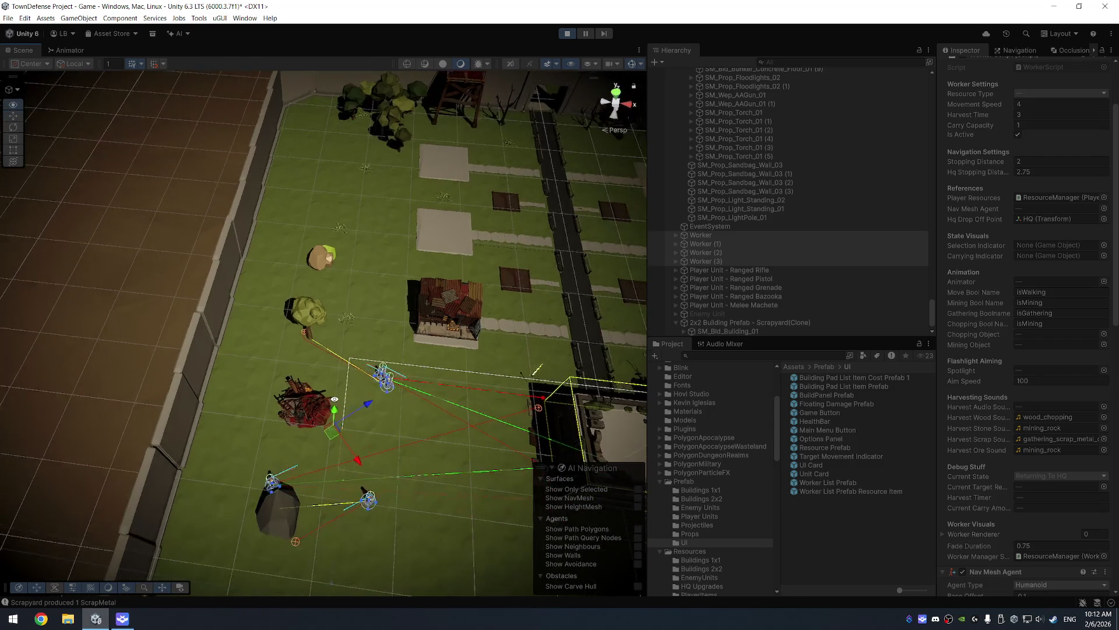
Step: Reframe the whole map, select a grass object, and jump to its parent Town Objects
{"action": "left_click_drag", "start_coordinate": [329, 359], "coordinate": [356, 402]}
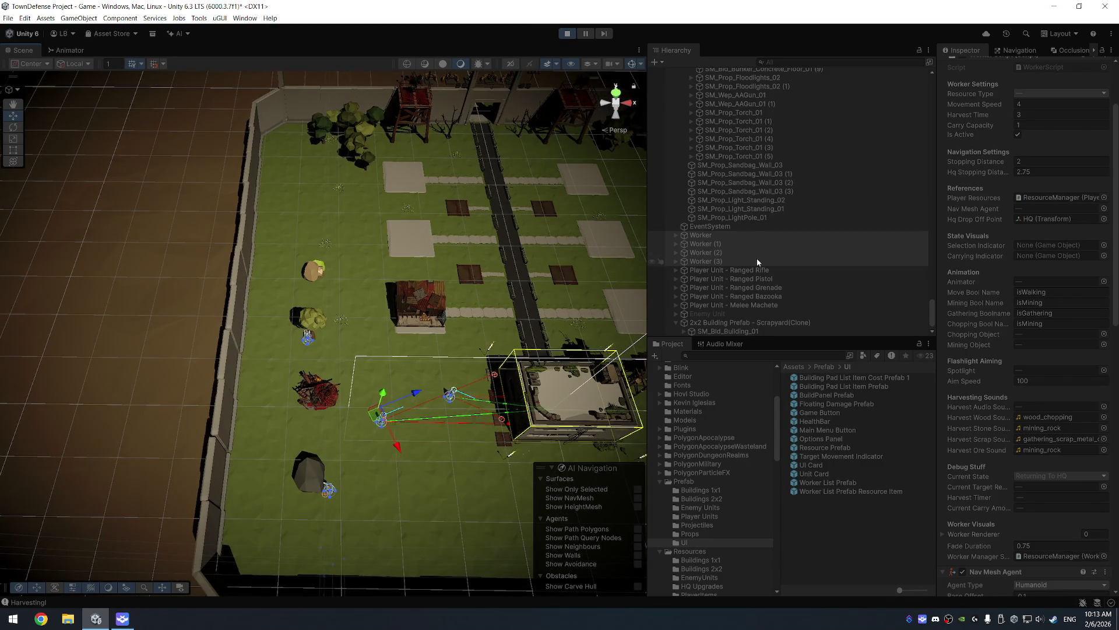
{"action": "scroll", "coordinate": [788, 217], "scroll_direction": "up", "scroll_amount": 10}
{"action": "scroll", "coordinate": [784, 219], "scroll_direction": "up", "scroll_amount": 6}
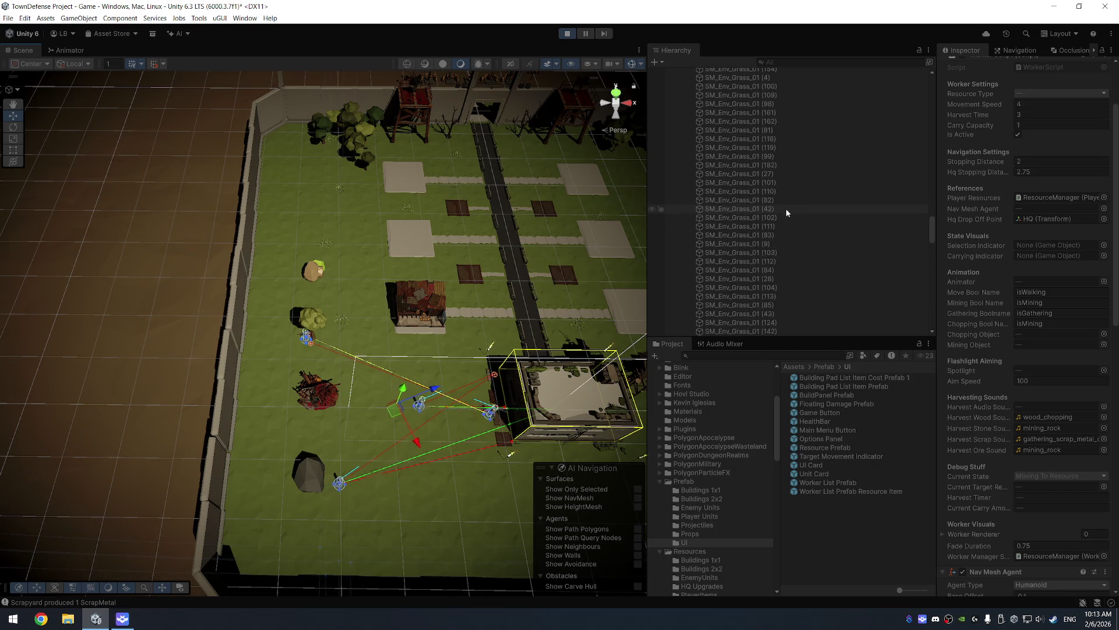
{"action": "left_click", "coordinate": [781, 233]}
{"action": "key", "text": "Left"}
{"action": "key", "text": "Left"}
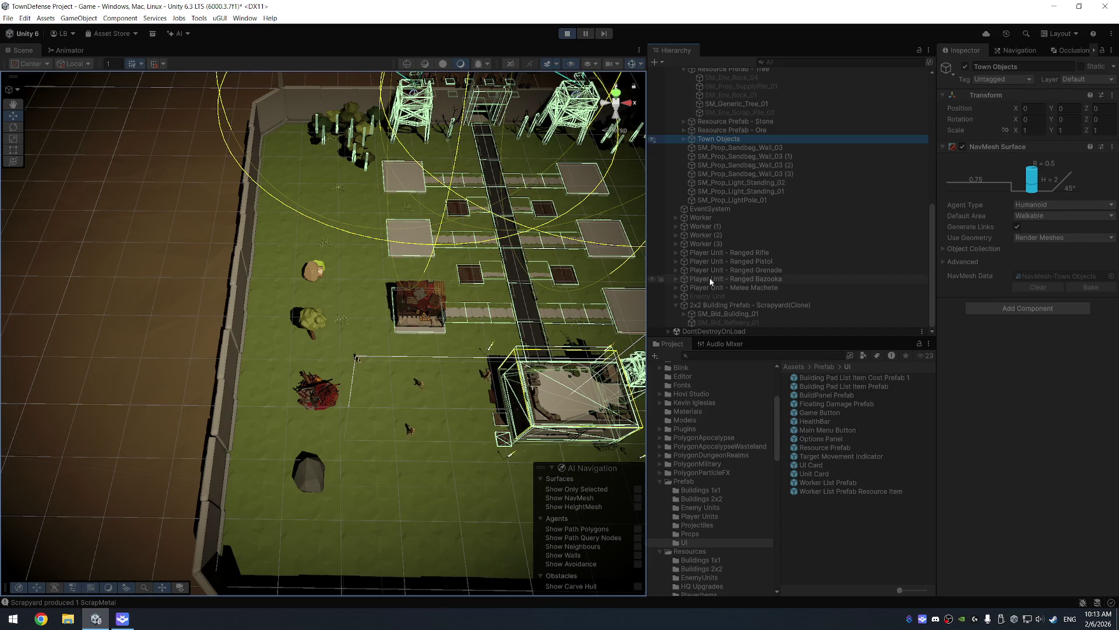
{"action": "left_click", "coordinate": [320, 408]}
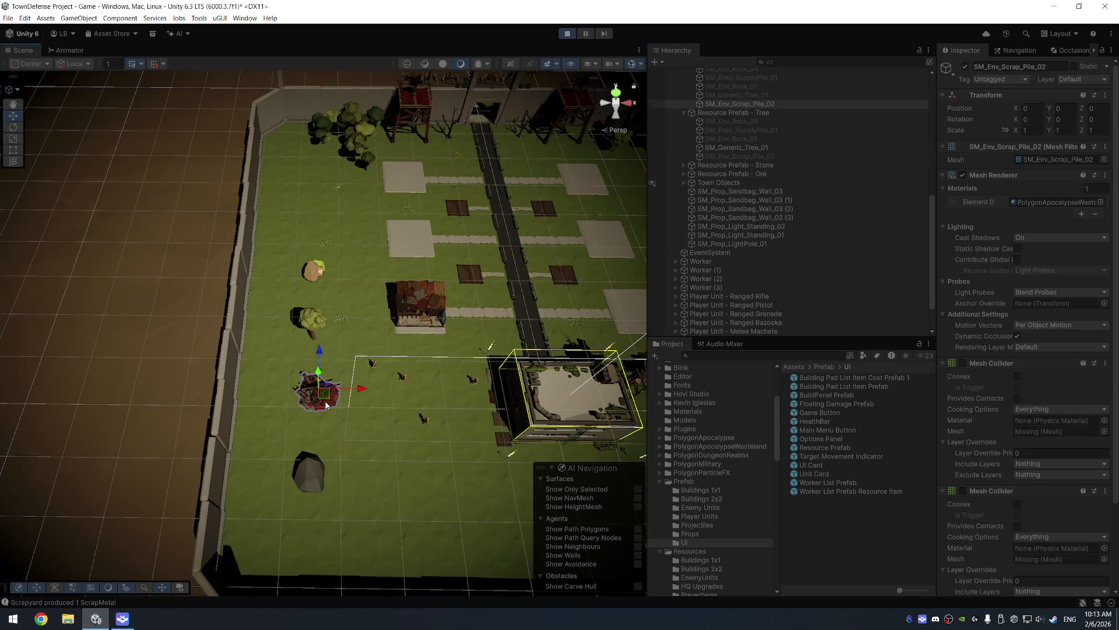
{"action": "left_click", "coordinate": [751, 114]}
{"action": "key", "text": "ctrl+d"}
{"action": "left_click_drag", "start_coordinate": [319, 334], "coordinate": [491, 334]}
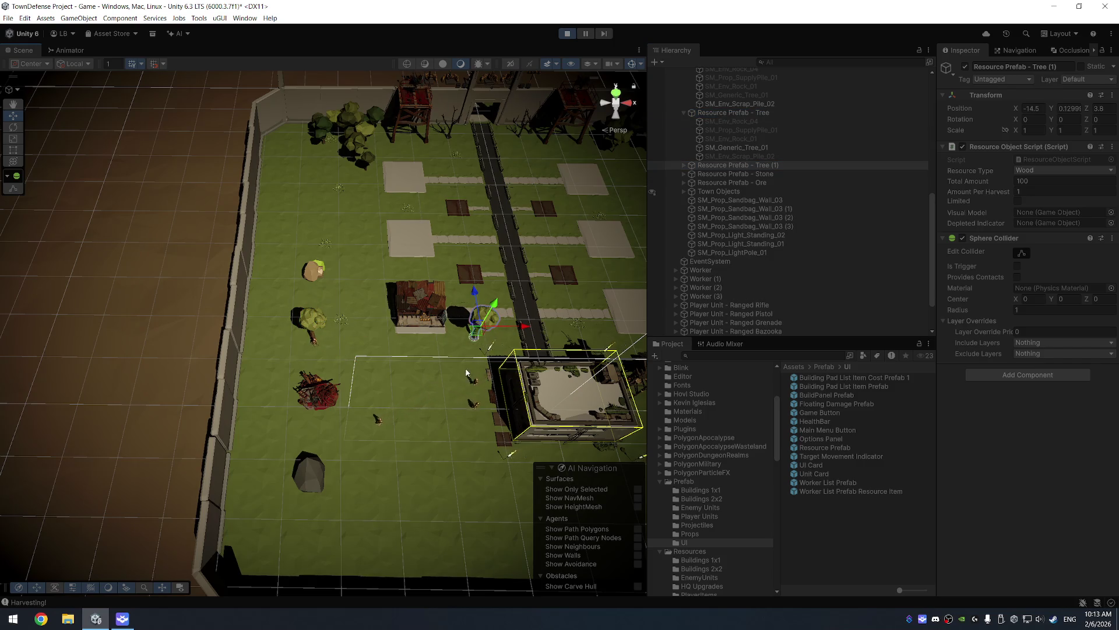
{"action": "scroll", "coordinate": [468, 374], "scroll_direction": "up", "scroll_amount": 3}
{"action": "left_click_drag", "start_coordinate": [385, 371], "coordinate": [329, 343]}
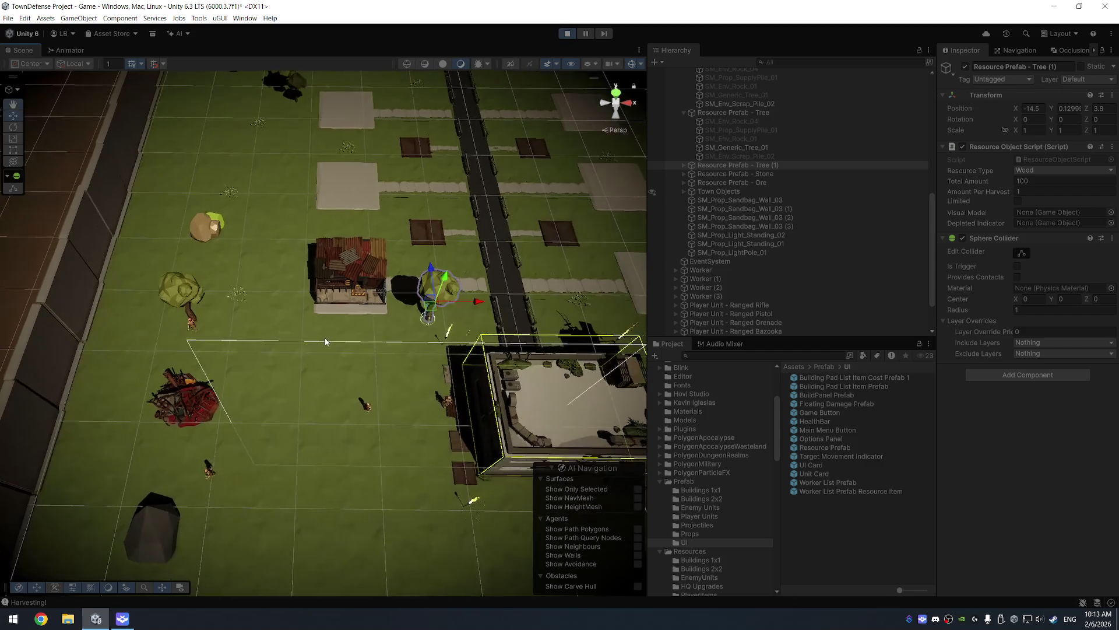
{"action": "scroll", "coordinate": [399, 369], "scroll_direction": "up", "scroll_amount": 2}
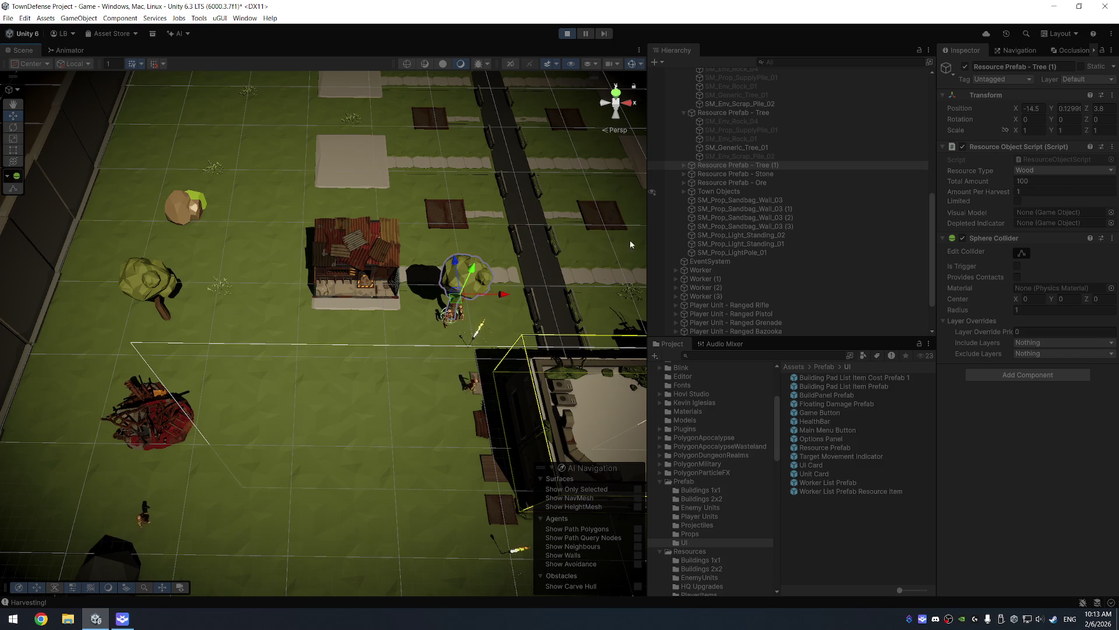
{"action": "left_click", "coordinate": [748, 166]}
{"action": "key", "text": "Delete"}
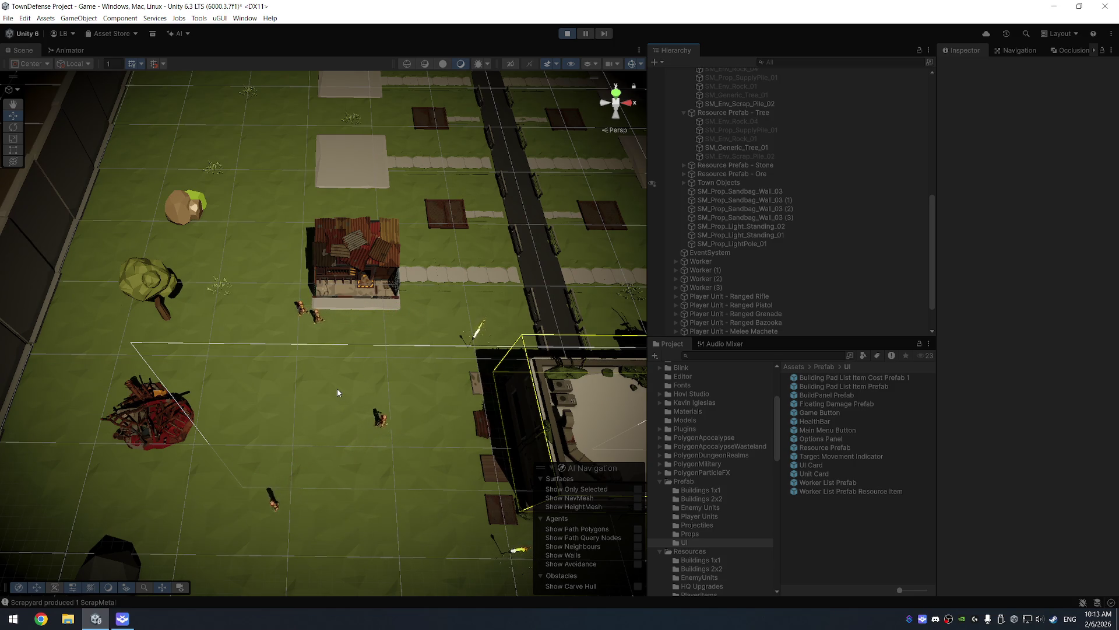
{"action": "left_click_drag", "start_coordinate": [312, 338], "coordinate": [268, 257]}
{"action": "left_click", "coordinate": [267, 257]}
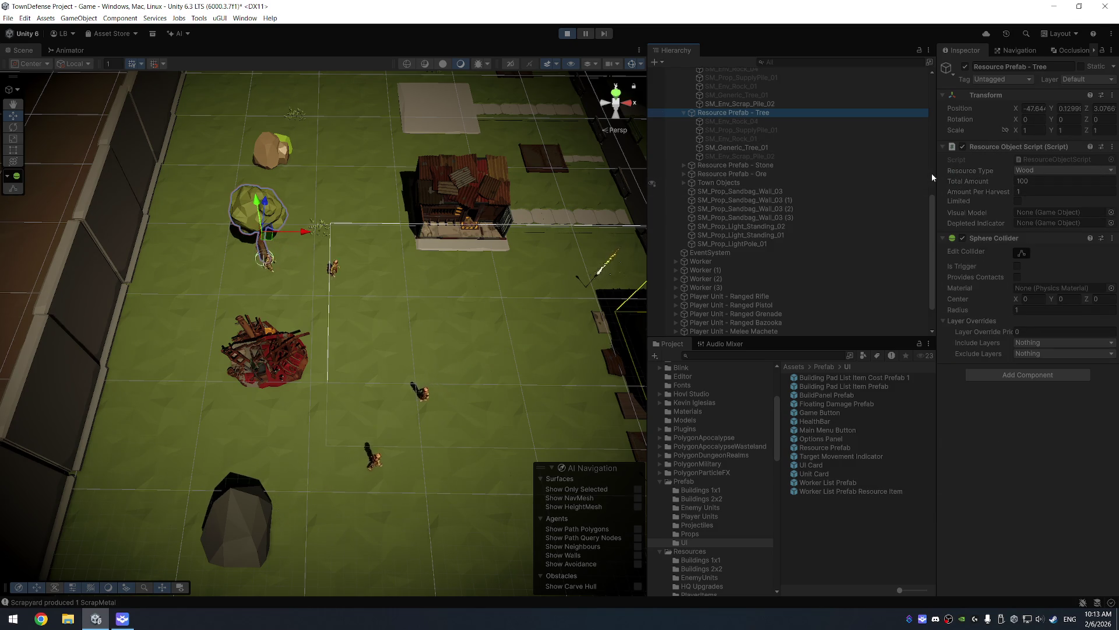
{"action": "left_click_drag", "start_coordinate": [933, 174], "coordinate": [898, 175]}
Step: Review the tree's Resource Type options keeping Wood, then pan the scene to the road
{"action": "left_click", "coordinate": [1000, 171]}
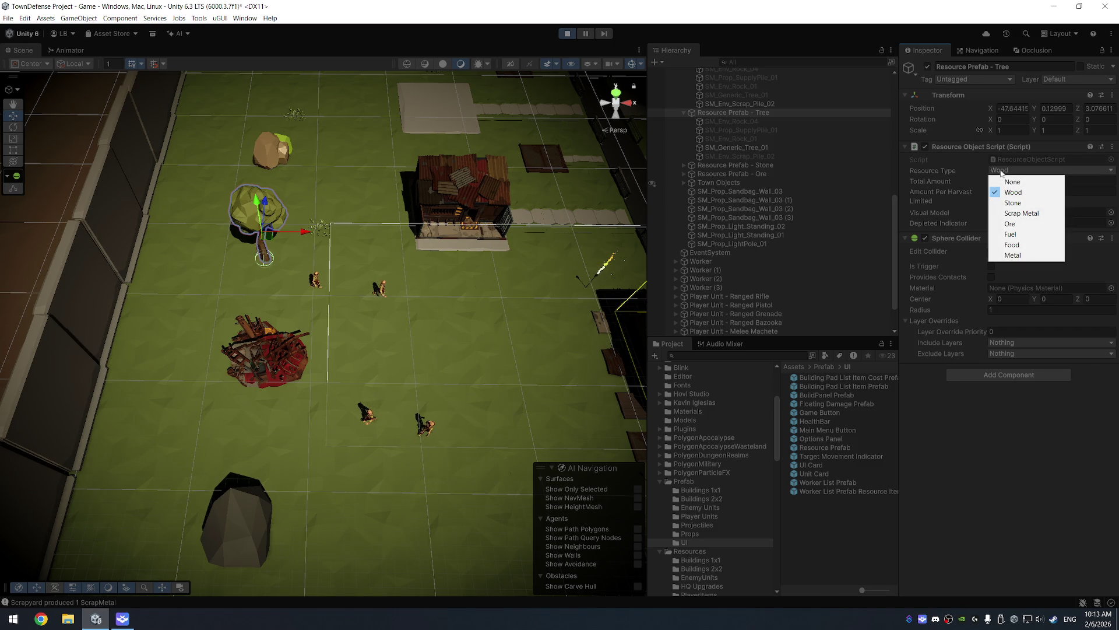
{"action": "left_click", "coordinate": [1009, 26]}
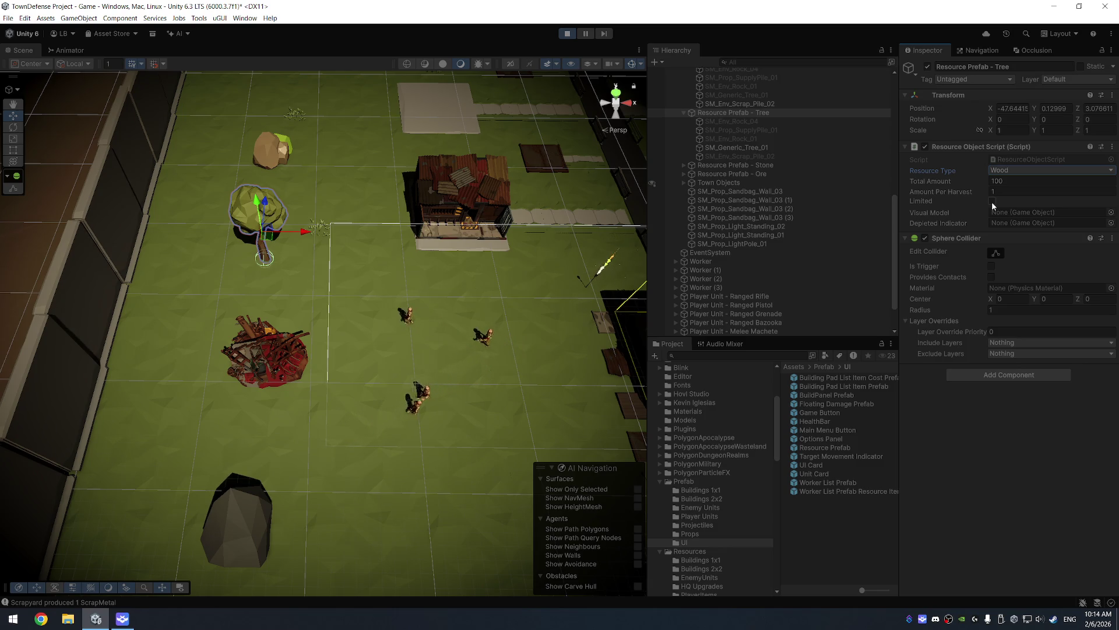
{"action": "left_click_drag", "start_coordinate": [596, 184], "coordinate": [389, 271]}
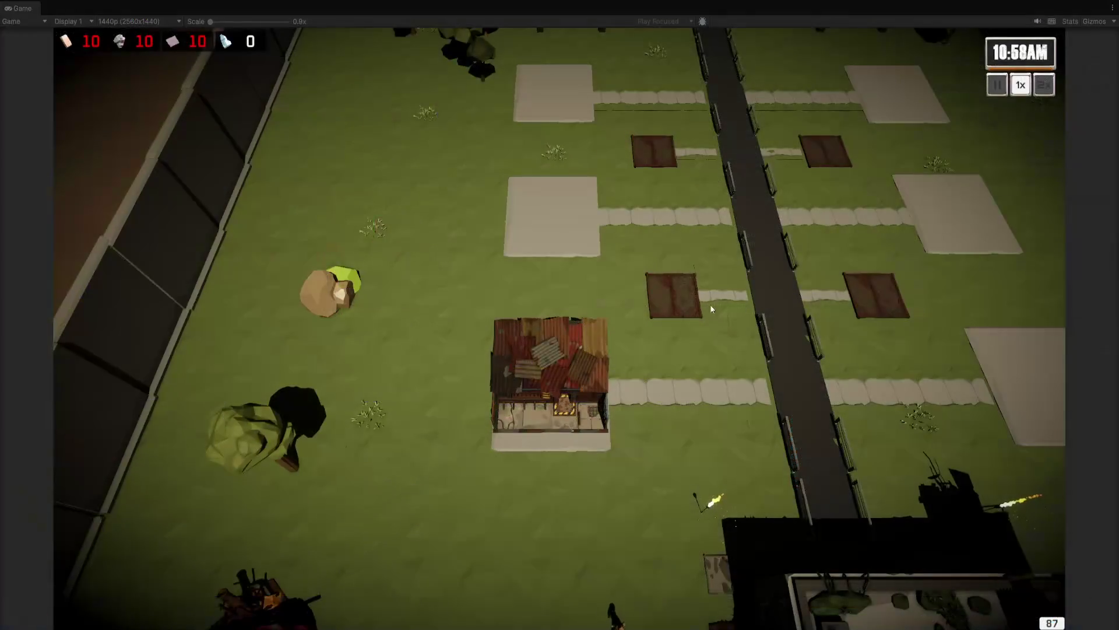
Step: Buy a Worker House on each of the two empty roadside plots
{"action": "left_click", "coordinate": [678, 301]}
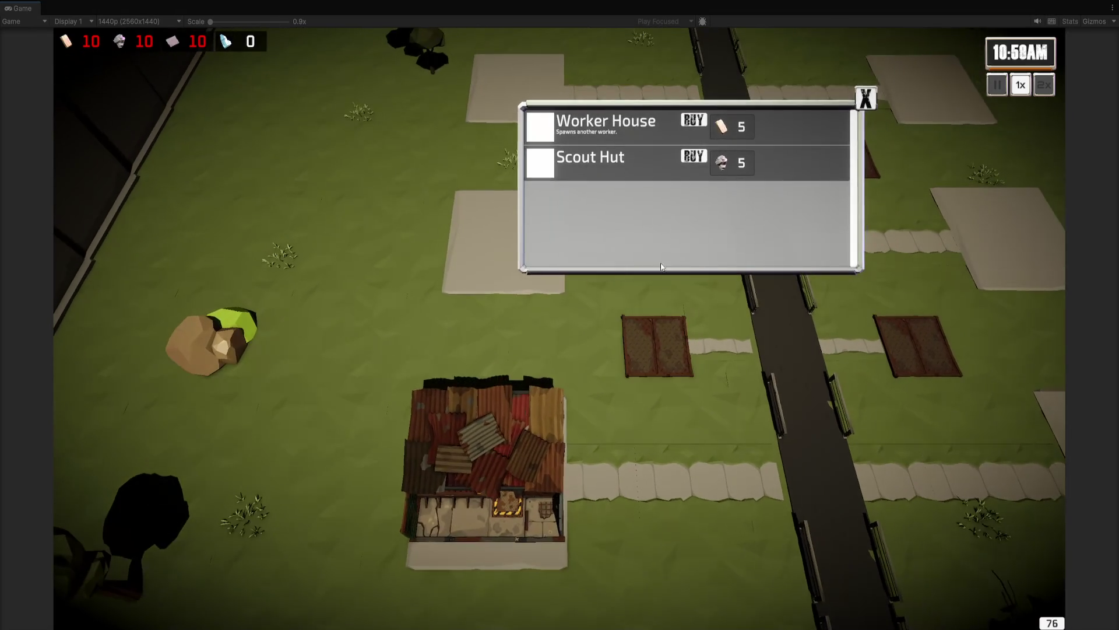
{"action": "left_click", "coordinate": [694, 122]}
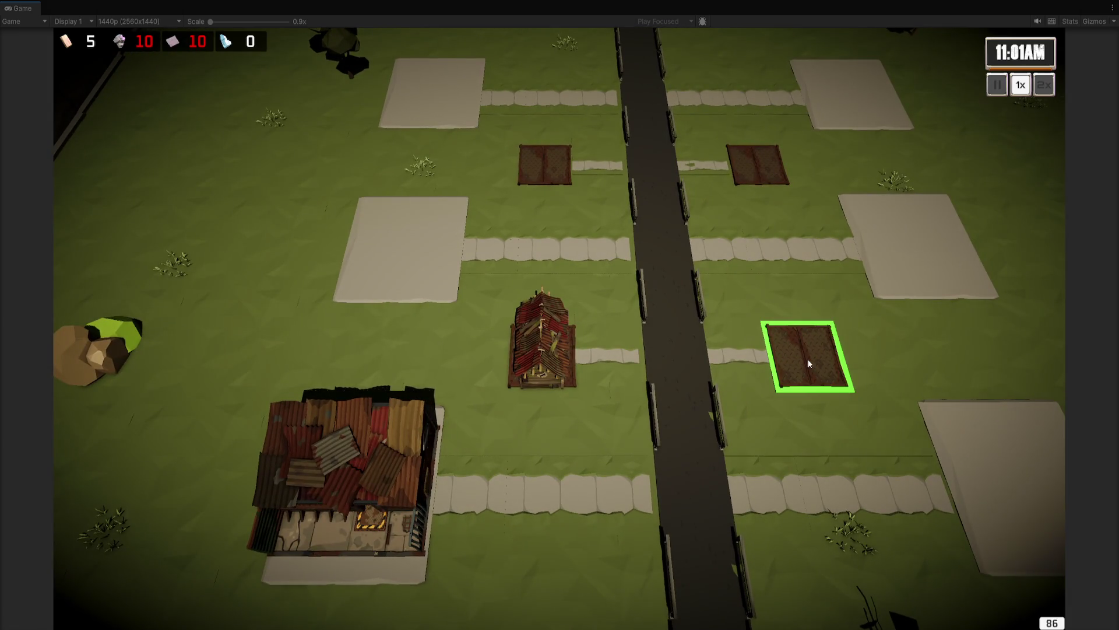
{"action": "left_click", "coordinate": [807, 358]}
{"action": "left_click", "coordinate": [869, 130]}
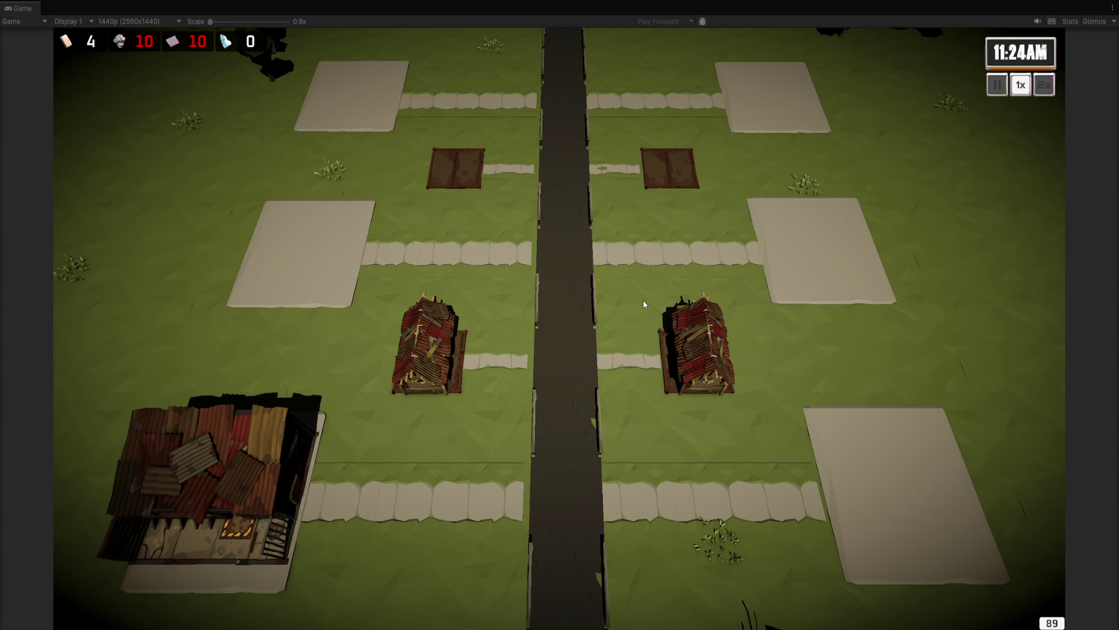
{"action": "mouse_move", "coordinate": [560, 50]}
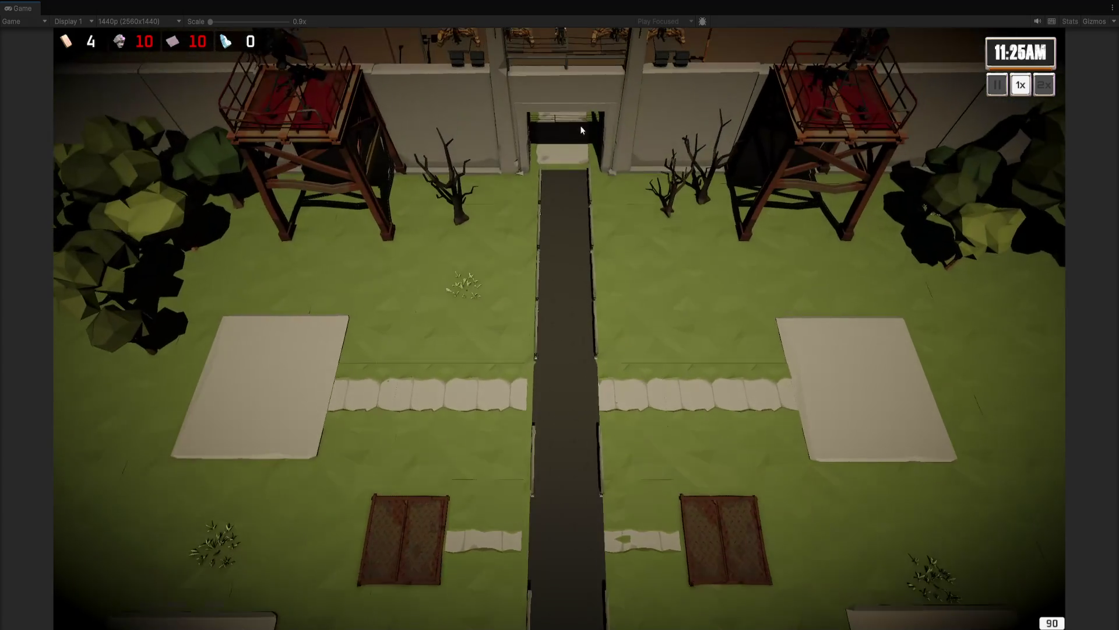
{"action": "scroll", "coordinate": [588, 291], "scroll_direction": "up", "scroll_amount": 3}
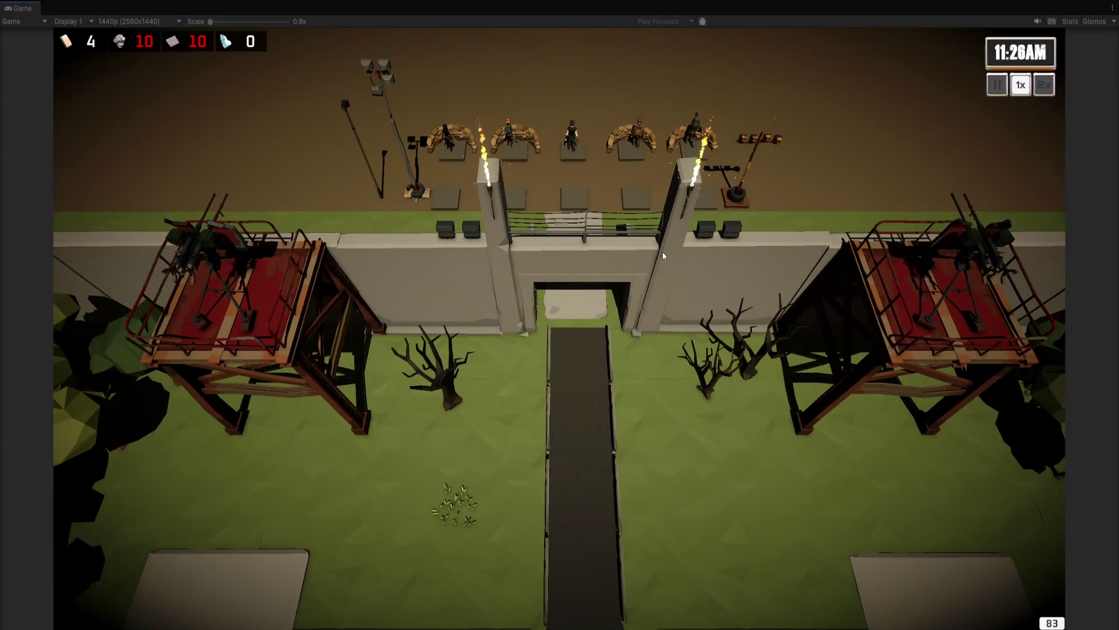
{"action": "scroll", "coordinate": [923, 126], "scroll_direction": "up", "scroll_amount": 3}
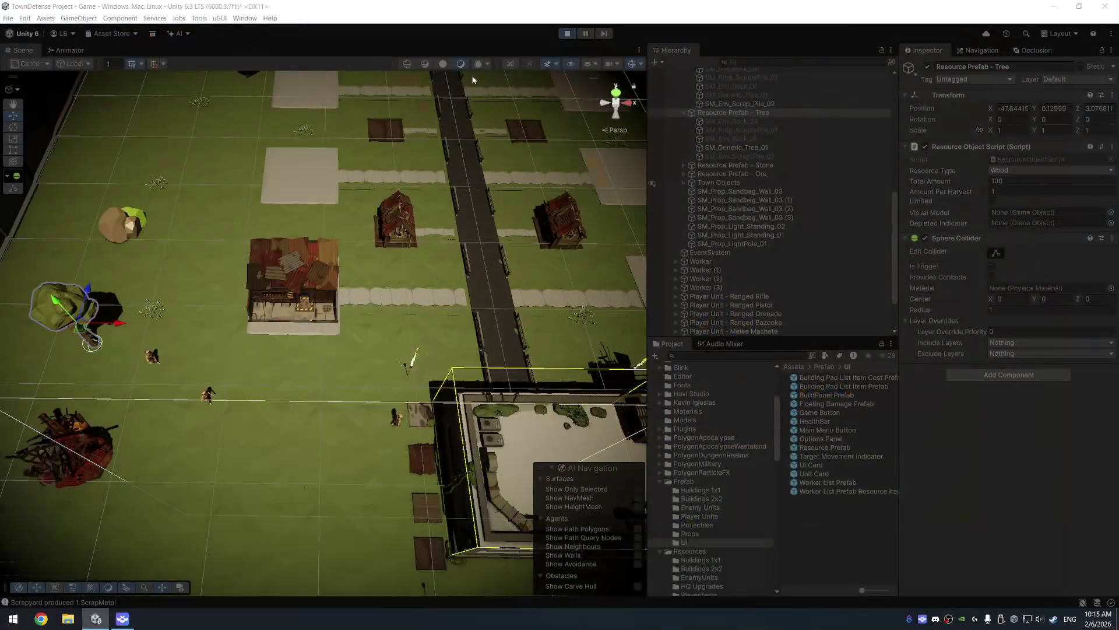
Step: Exit play mode using the toolbar Play button
{"action": "left_click", "coordinate": [566, 33]}
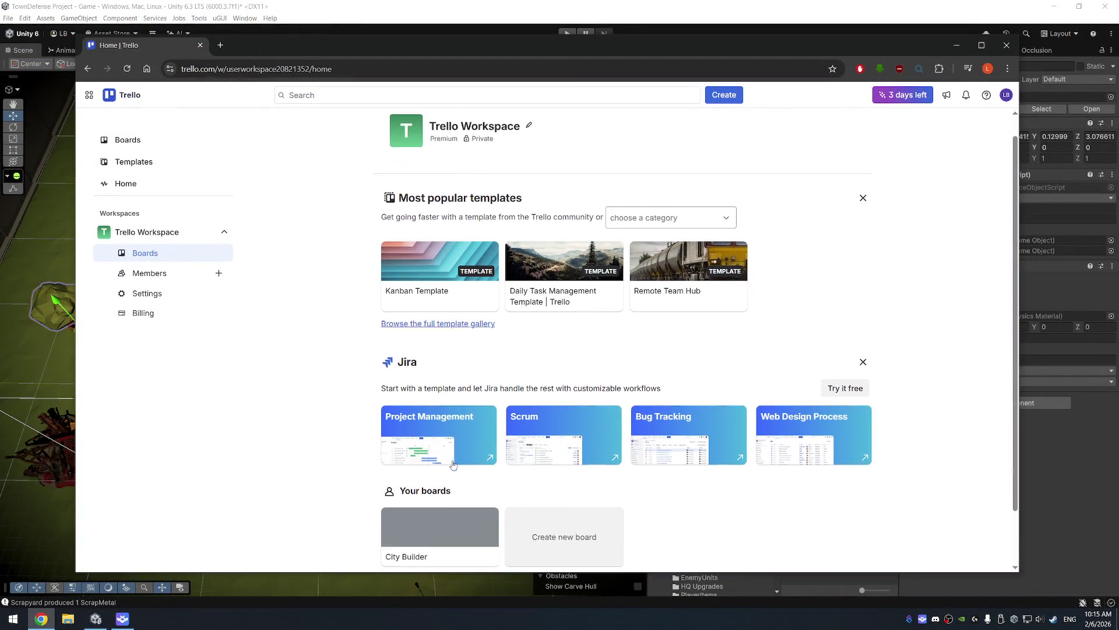
Step: Open the City Builder board and drag Enemy Wave Scheduler from Doing into Done
{"action": "scroll", "coordinate": [453, 464], "scroll_direction": "down", "scroll_amount": 2}
{"action": "left_click", "coordinate": [430, 467]}
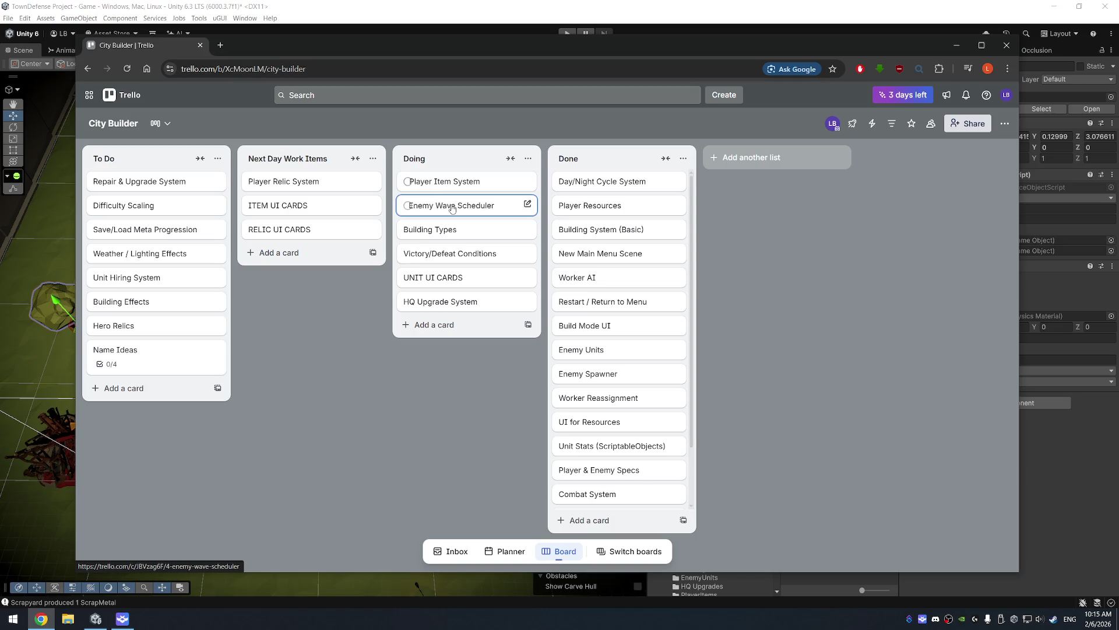
{"action": "mouse_move", "coordinate": [452, 208]}
{"action": "left_mouse_down"}
{"action": "mouse_move", "coordinate": [612, 469]}
{"action": "mouse_move", "coordinate": [621, 466]}
{"action": "left_mouse_up"}
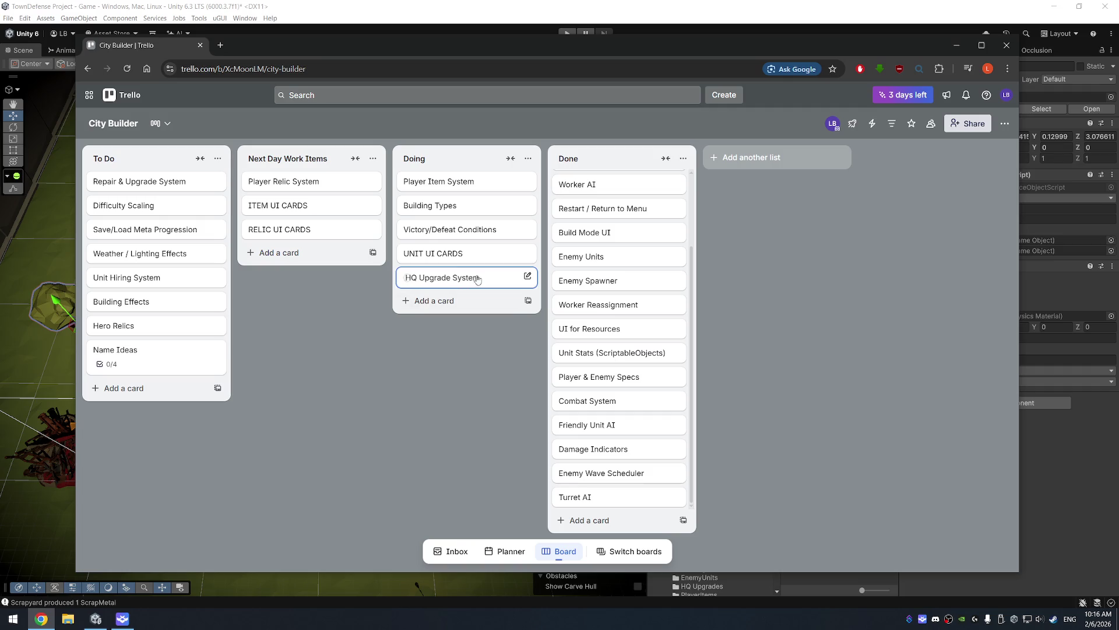
Step: Drag the HQ Upgrade System card into Done, leaving four cards in Doing
{"action": "mouse_move", "coordinate": [463, 283]}
{"action": "left_mouse_down"}
{"action": "mouse_move", "coordinate": [583, 388]}
{"action": "mouse_move", "coordinate": [620, 404]}
{"action": "left_mouse_up"}
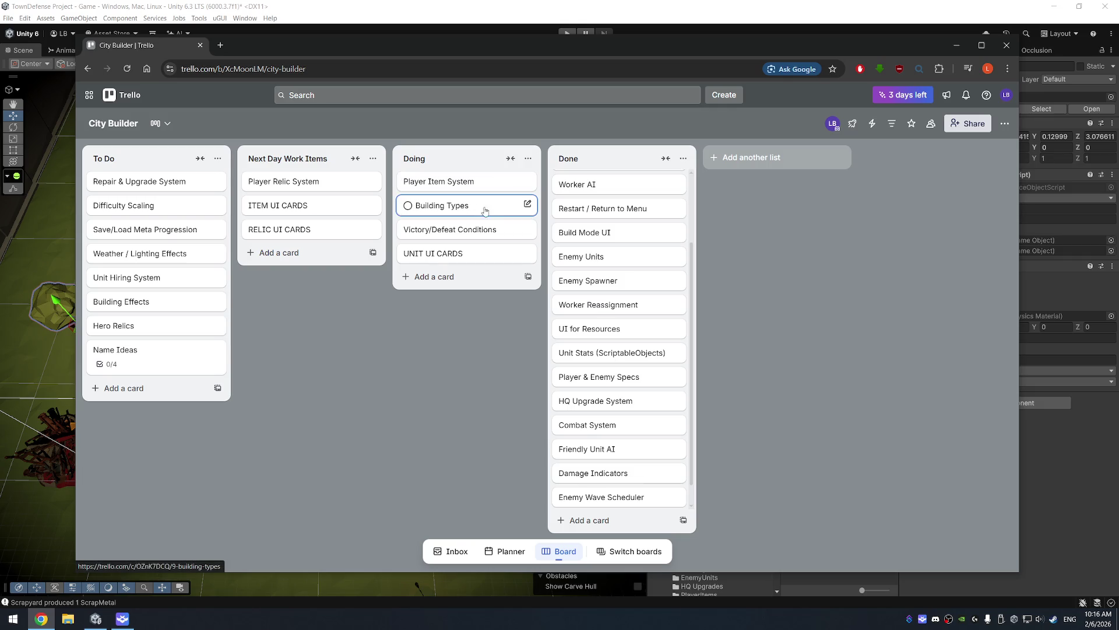
{"action": "left_click_drag", "start_coordinate": [909, 47], "coordinate": [905, 43]}
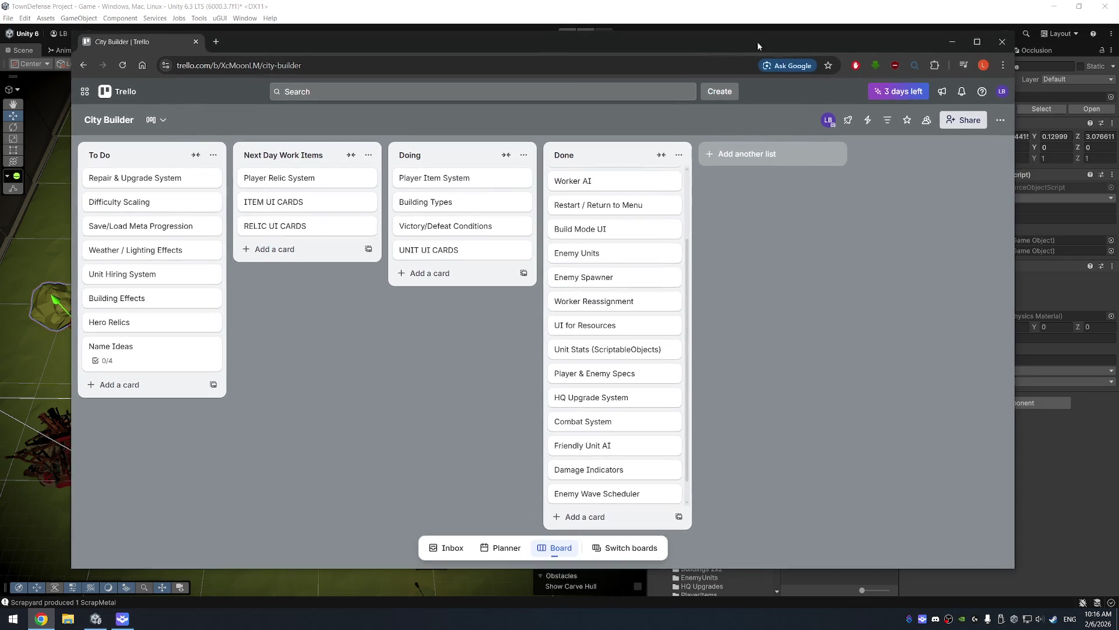
Step: In Resources/PlayerItems, set Machine Gun Upgrade 1's Item Name to 'Upgraded Machine Gun'
{"action": "left_click", "coordinate": [952, 41]}
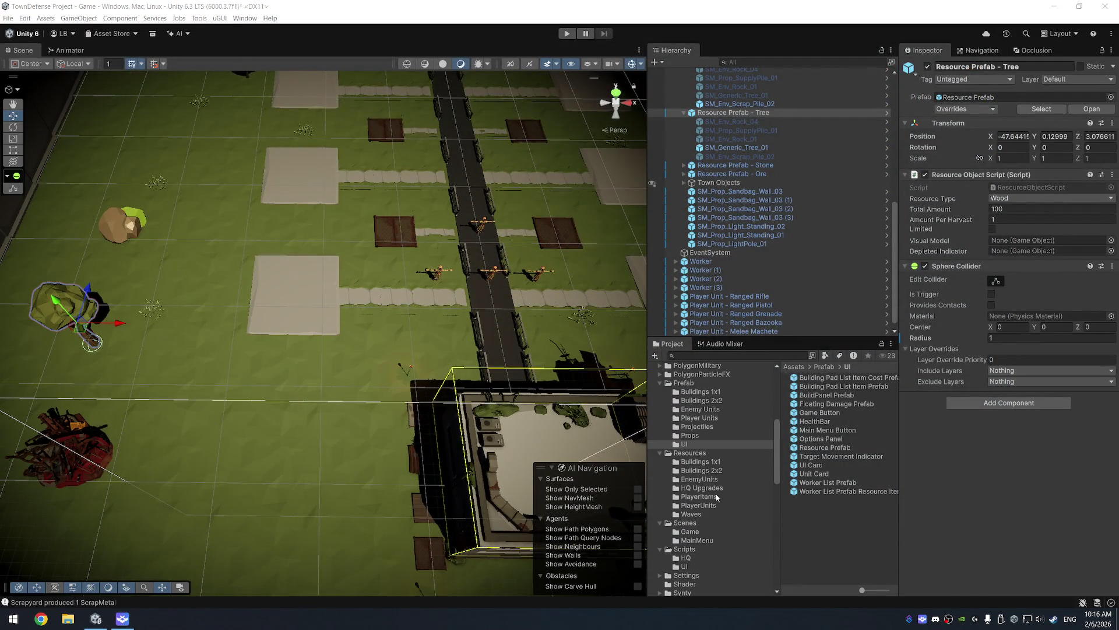
{"action": "left_click", "coordinate": [717, 497]}
{"action": "left_click", "coordinate": [823, 379]}
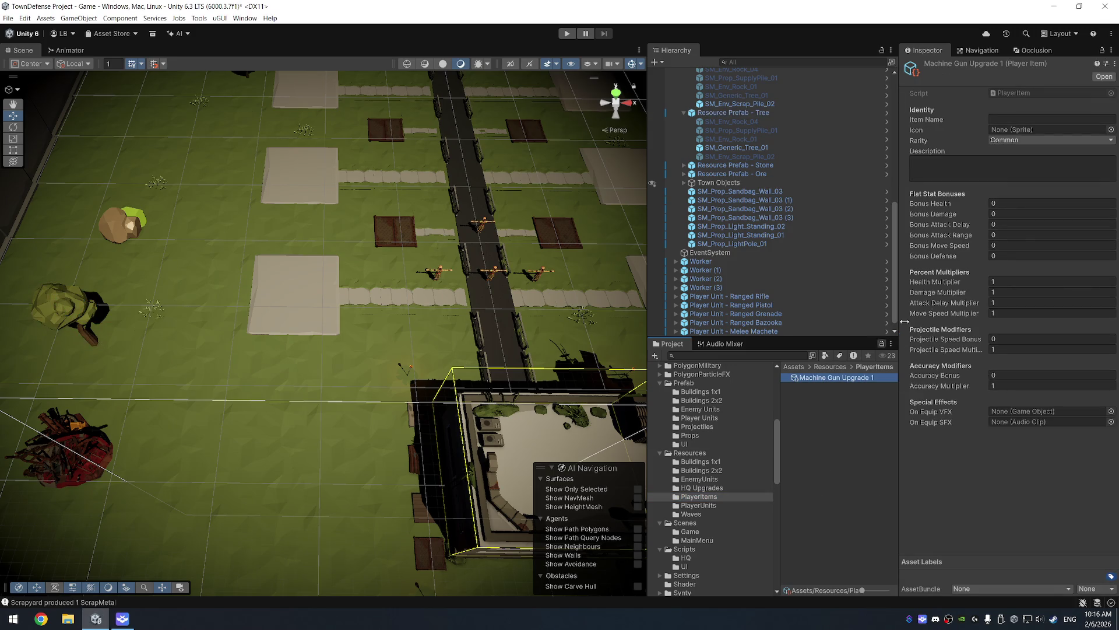
{"action": "left_click", "coordinate": [1029, 117]}
{"action": "type", "text": "Upgraded Machine Gun"}
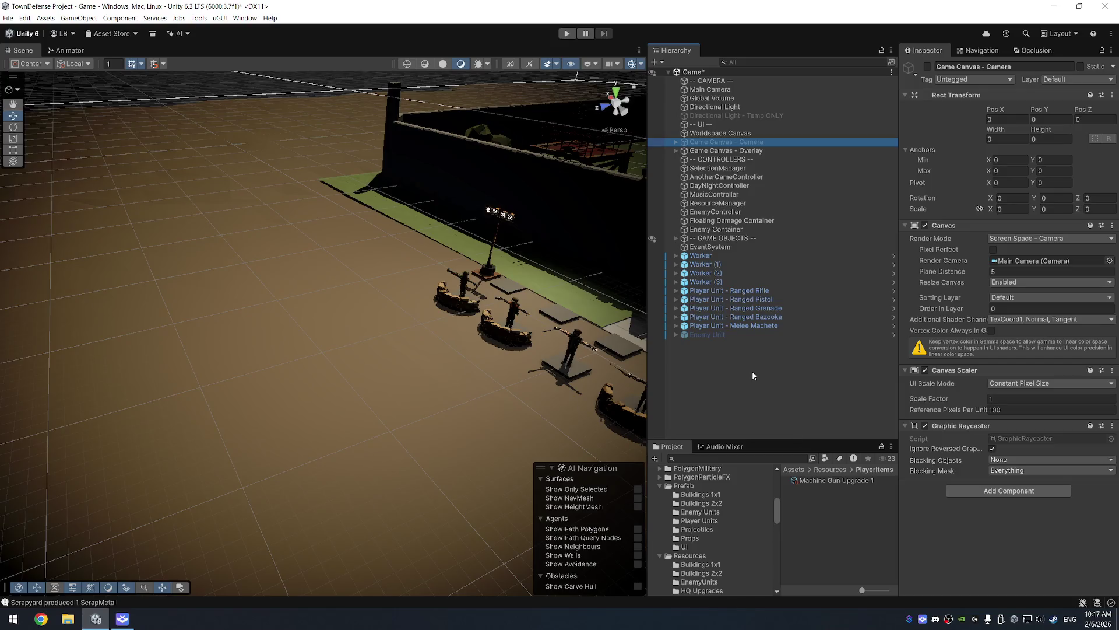
Step: Create an empty object in the Game scene named 'Player Item'
{"action": "right_click", "coordinate": [752, 371]}
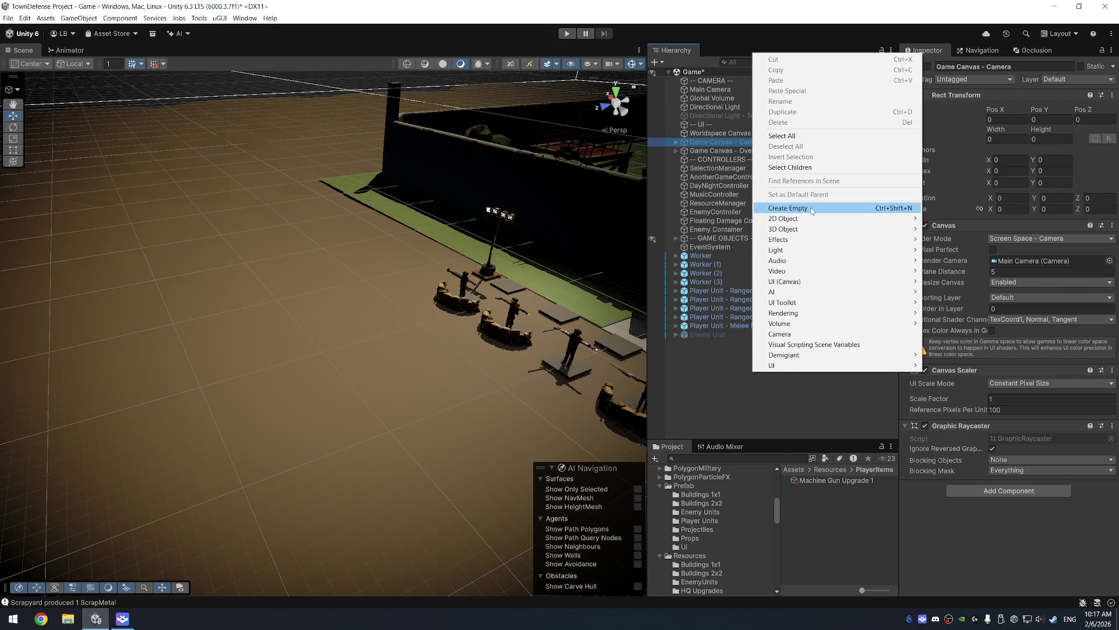
{"action": "left_click", "coordinate": [808, 209]}
{"action": "type", "text": "Player Item"}
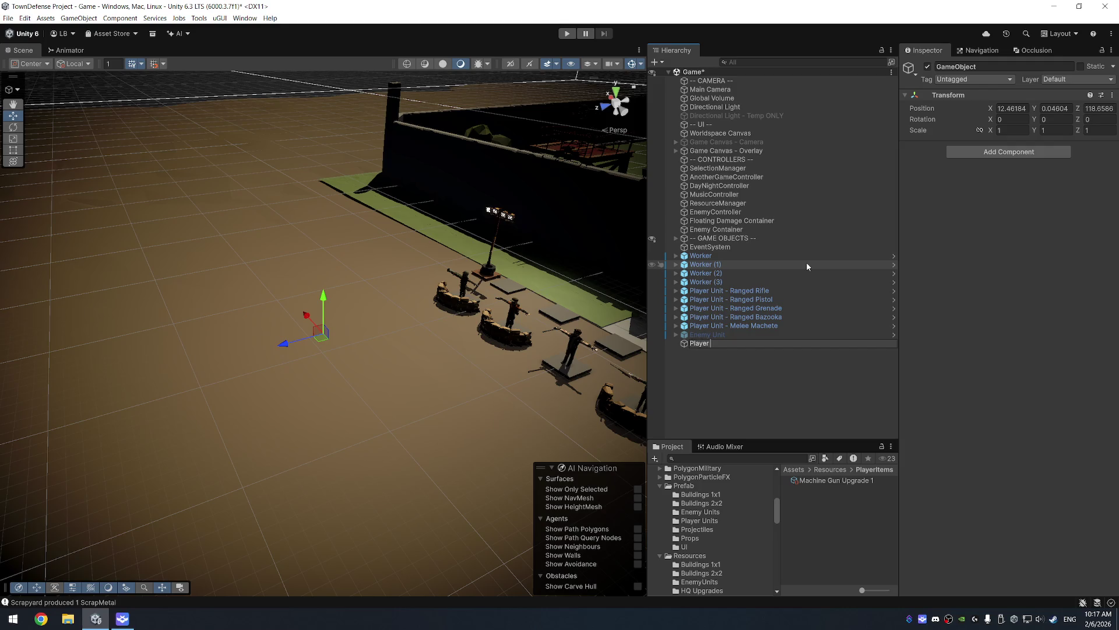
{"action": "key", "text": "Return"}
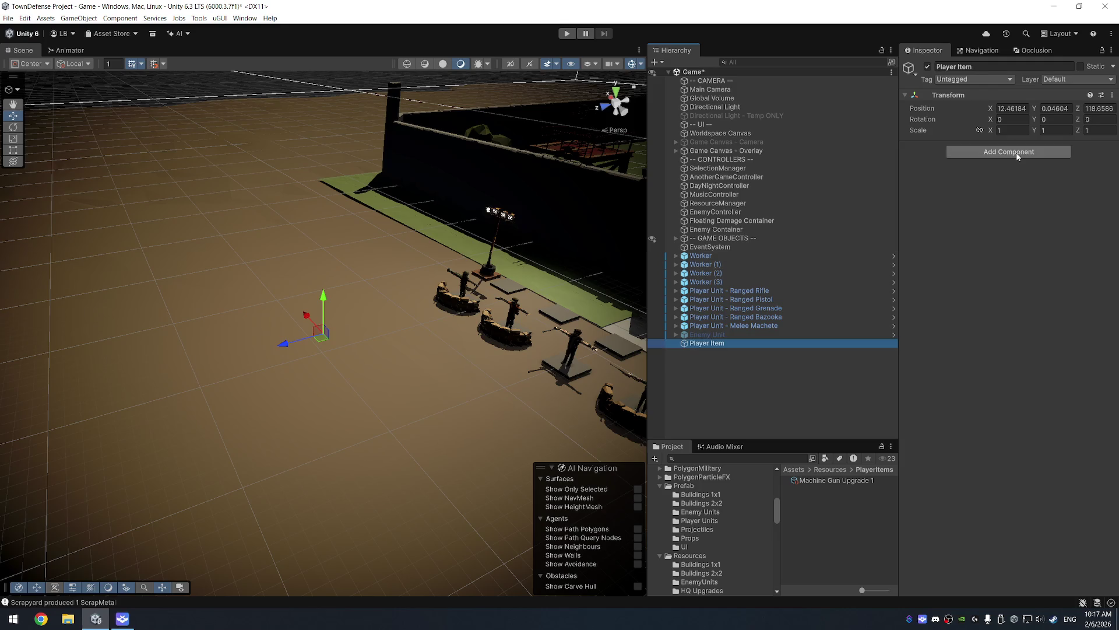
Step: Search Player Item's components for 'Player', then close the list without adding anything
{"action": "left_click", "coordinate": [1018, 153]}
{"action": "type", "text": "PlayerI"}
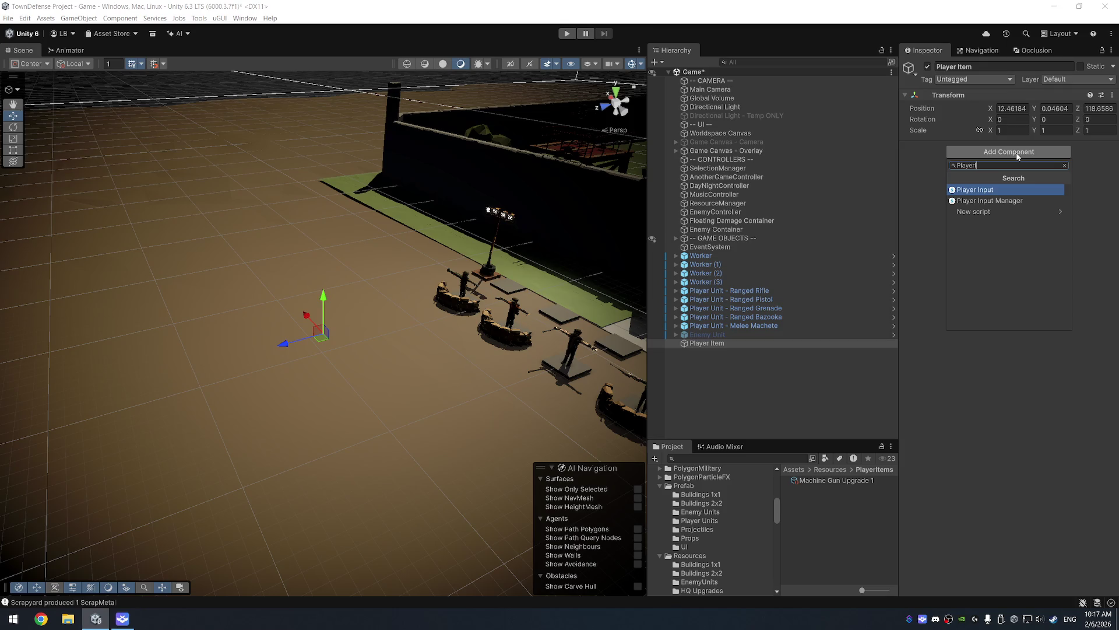
{"action": "key", "text": "Escape"}
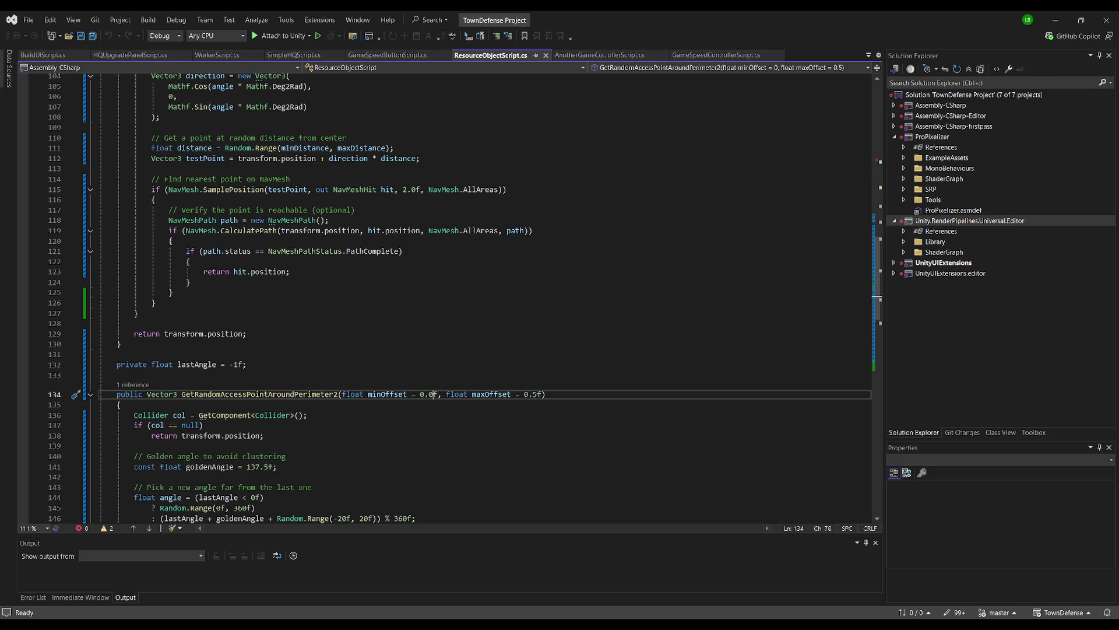
Step: From the Scripts folder, open the PlayerItem script in the code editor and select all its code
{"action": "key", "text": "alt+Tab"}
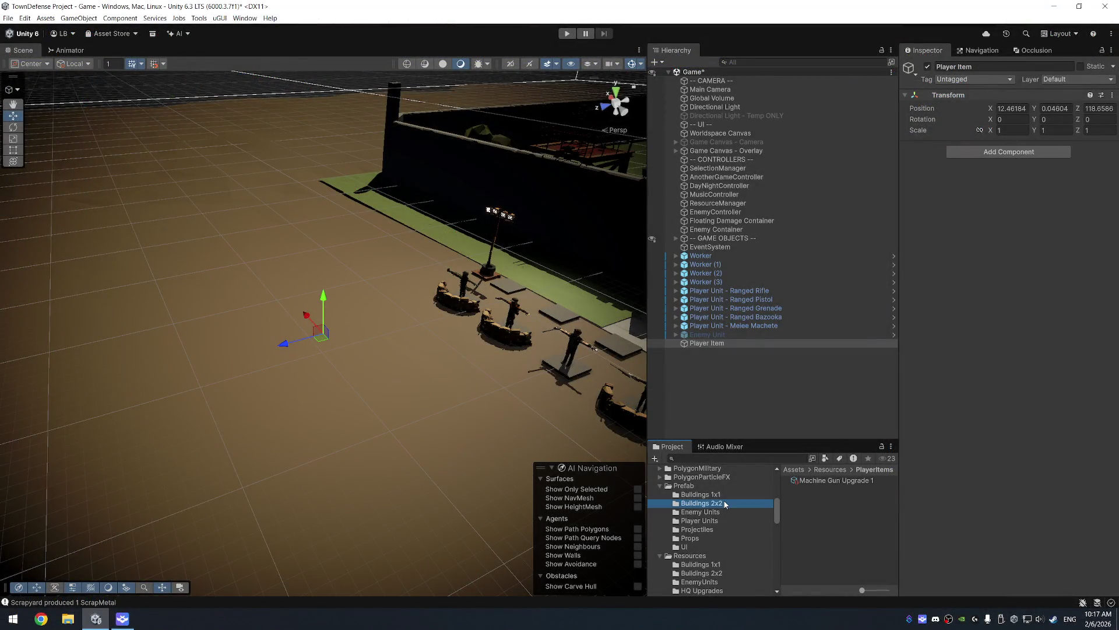
{"action": "scroll", "coordinate": [725, 506], "scroll_direction": "down", "scroll_amount": 2}
{"action": "scroll", "coordinate": [689, 523], "scroll_direction": "down", "scroll_amount": 2}
{"action": "left_click", "coordinate": [705, 481]}
{"action": "left_click", "coordinate": [705, 487]}
{"action": "scroll", "coordinate": [833, 517], "scroll_direction": "down", "scroll_amount": 5}
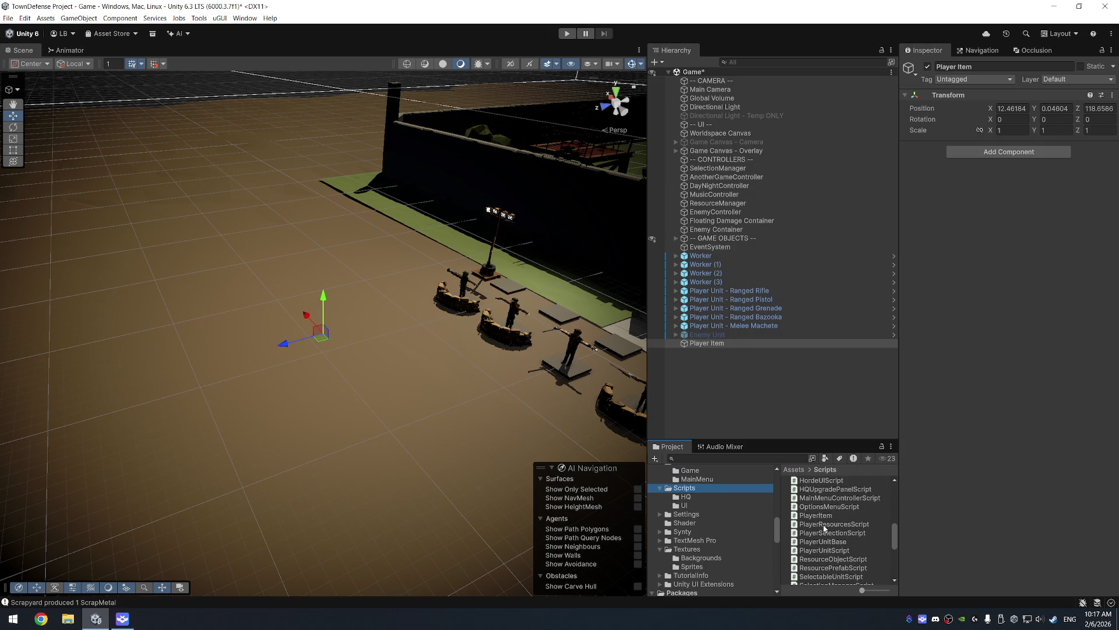
{"action": "double_click", "coordinate": [834, 515]}
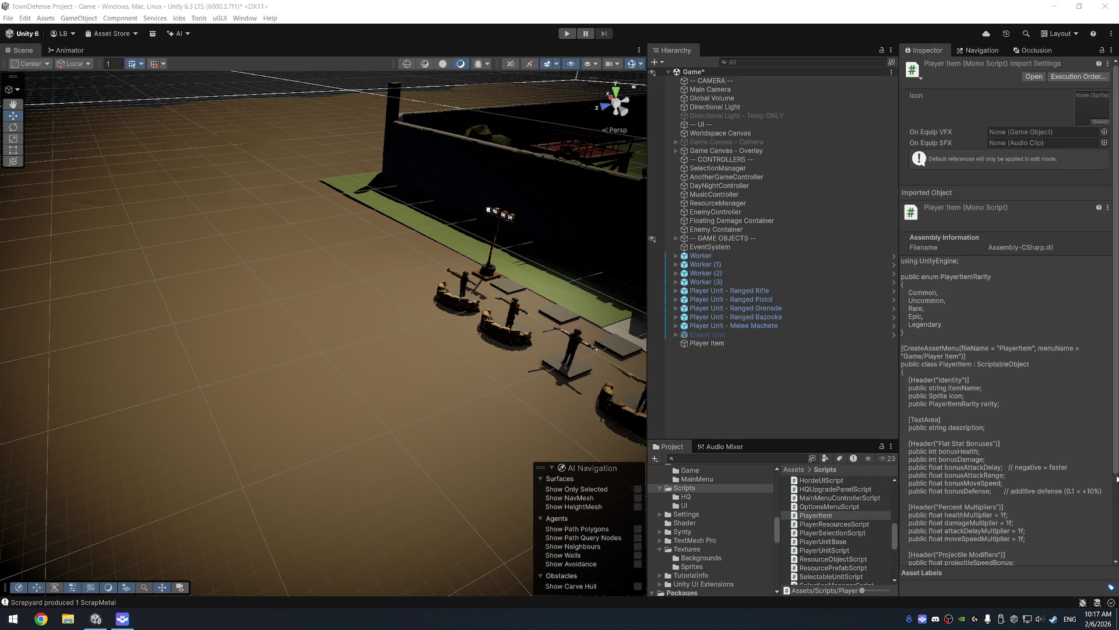
{"action": "key", "text": "ctrl+a"}
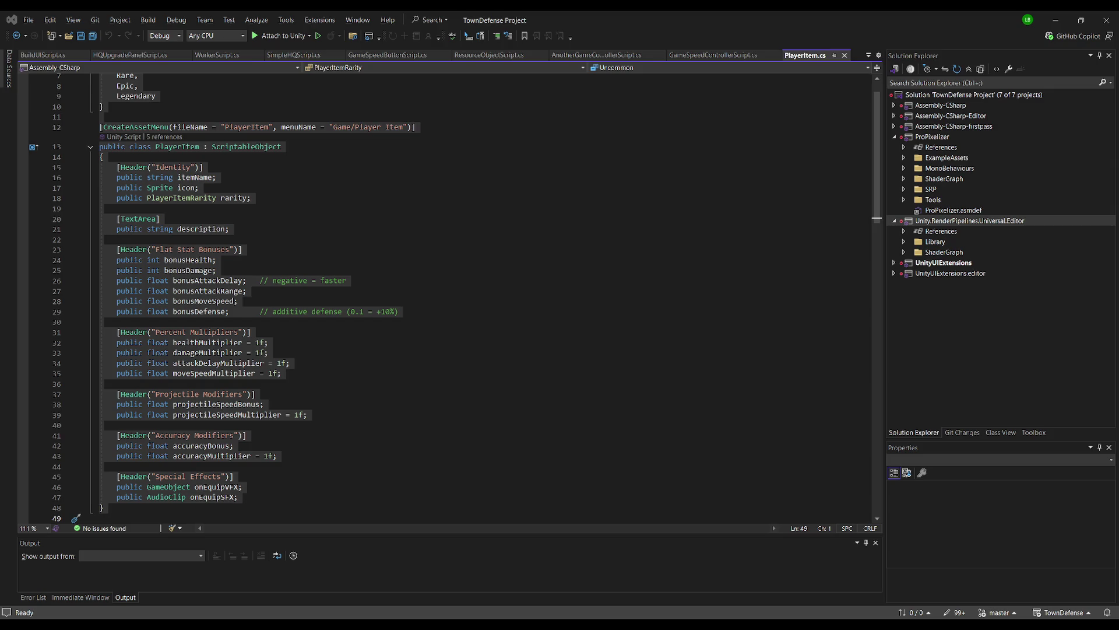
Step: Select all of PlayerUnitScript's code, then select Player Item back in Unity
{"action": "key", "text": "alt+Tab"}
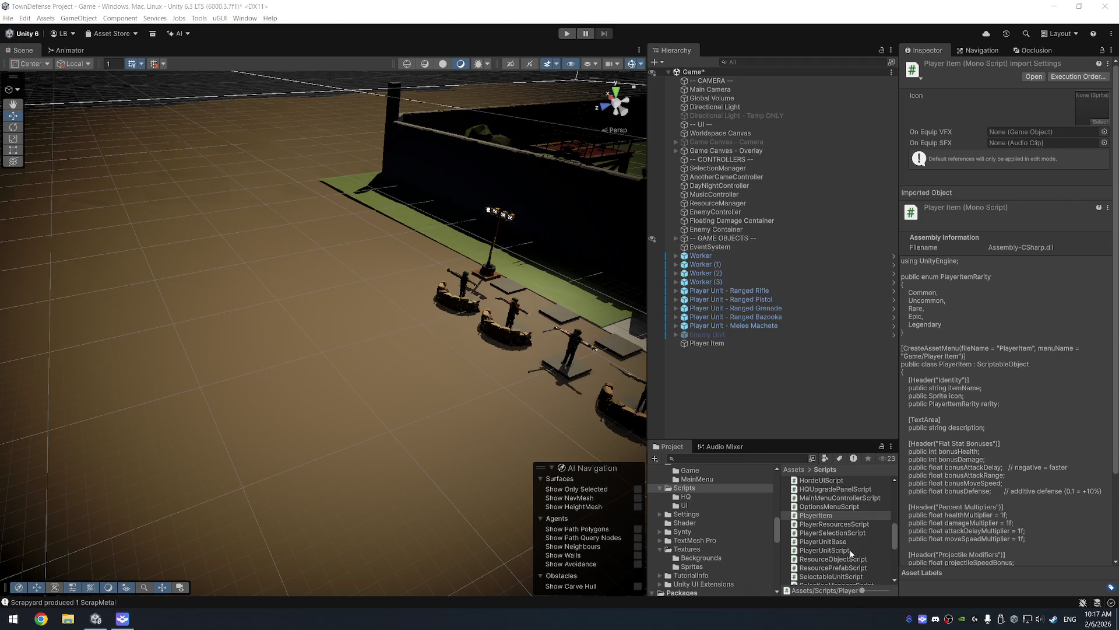
{"action": "double_click", "coordinate": [839, 551]}
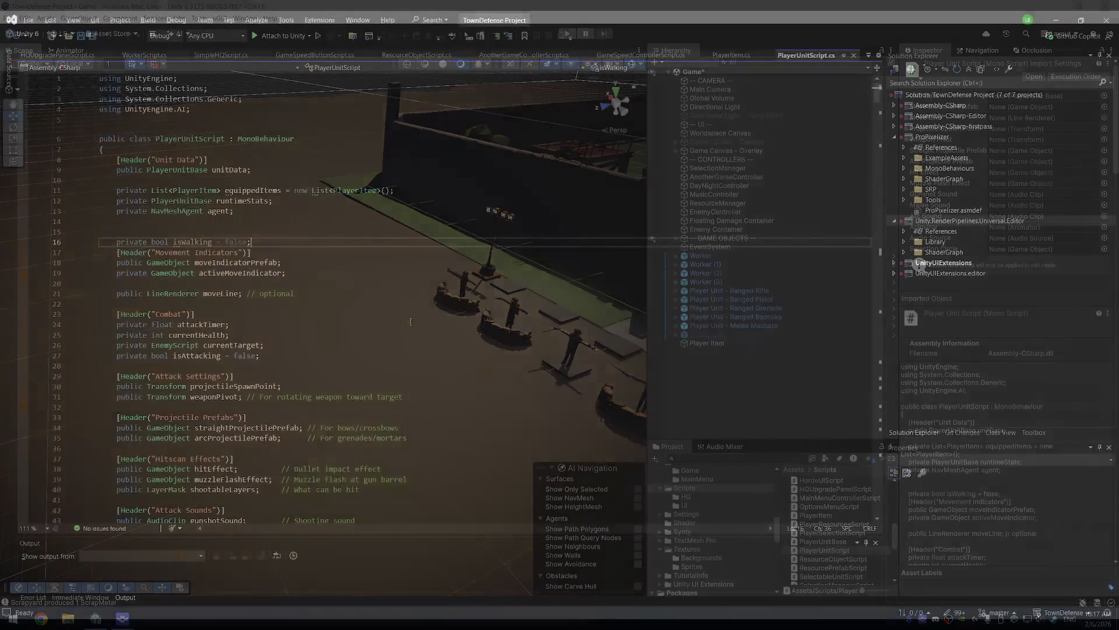
{"action": "left_click", "coordinate": [417, 323]}
{"action": "key", "text": "ctrl+a"}
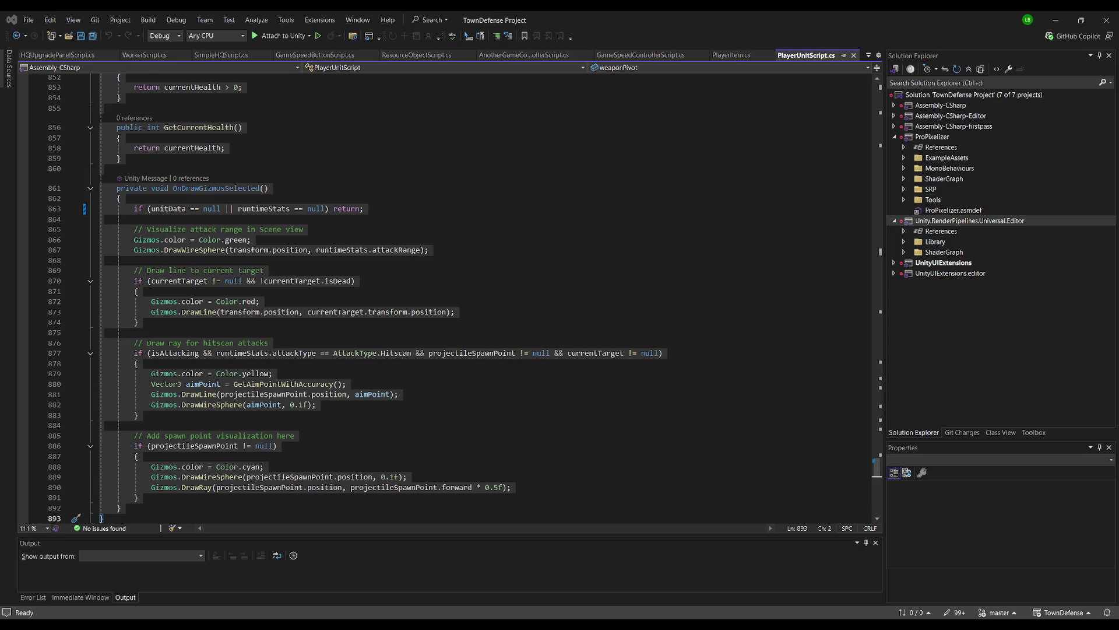
{"action": "key", "text": "alt+Tab"}
{"action": "left_click", "coordinate": [708, 343]}
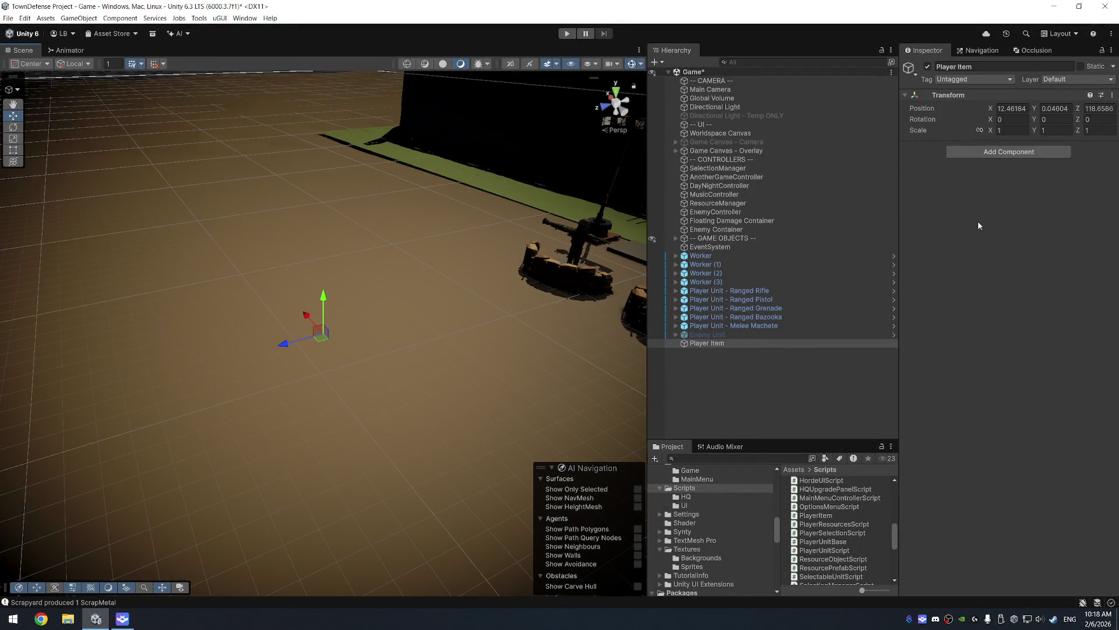
Step: Search Player Item's component list for 'cub', then close it without adding anything
{"action": "left_click", "coordinate": [992, 152]}
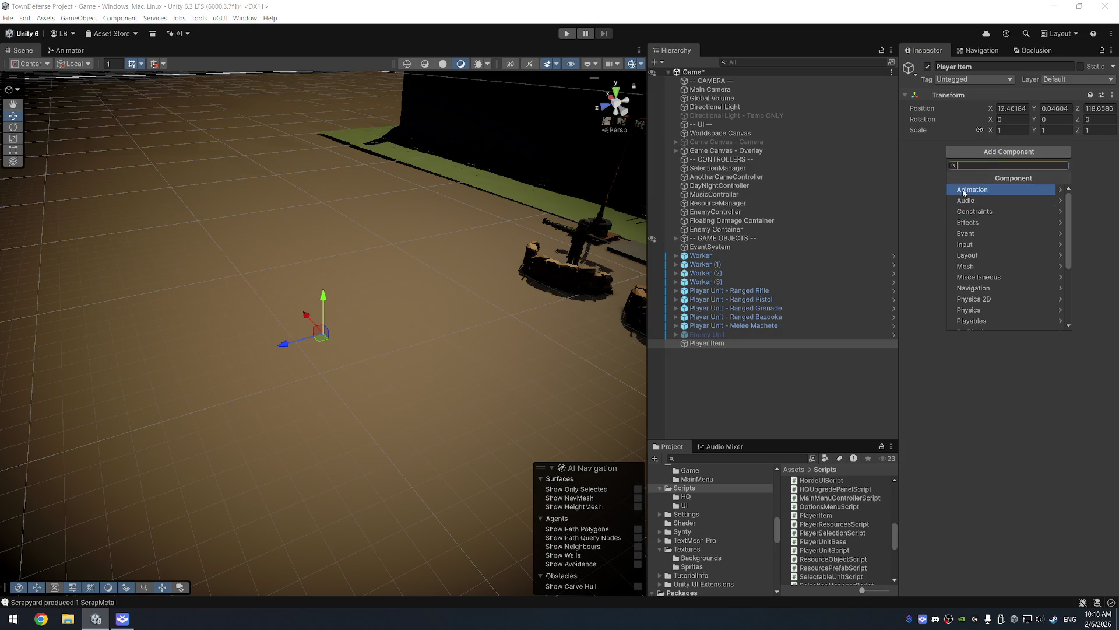
{"action": "type", "text": "cub"}
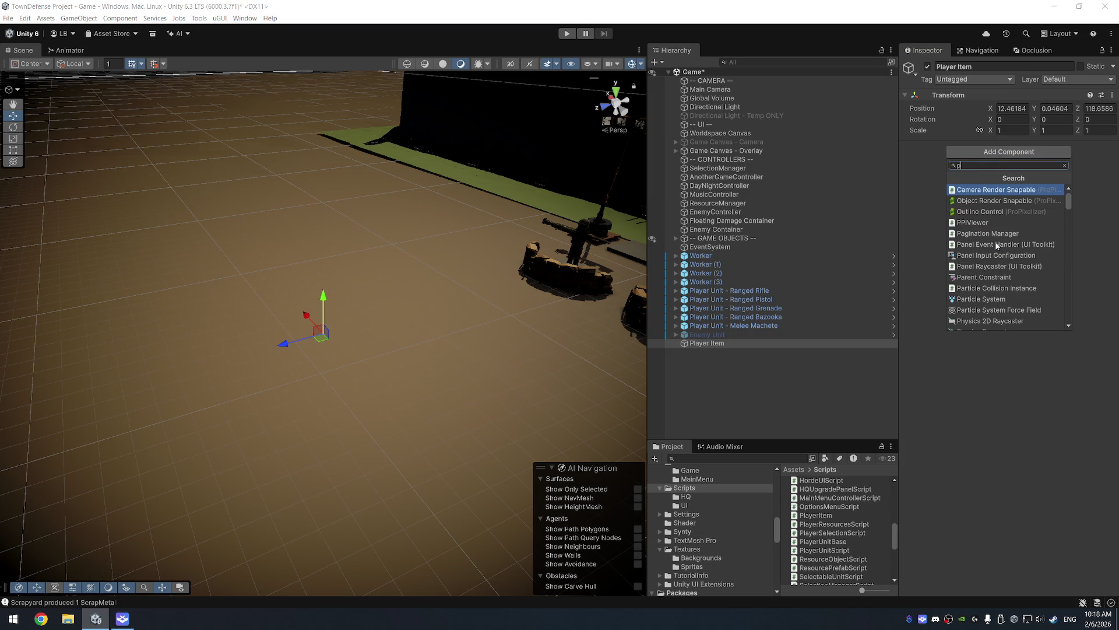
{"action": "key", "text": "BackSpace"}
{"action": "key", "text": "BackSpace"}
{"action": "key", "text": "BackSpace"}
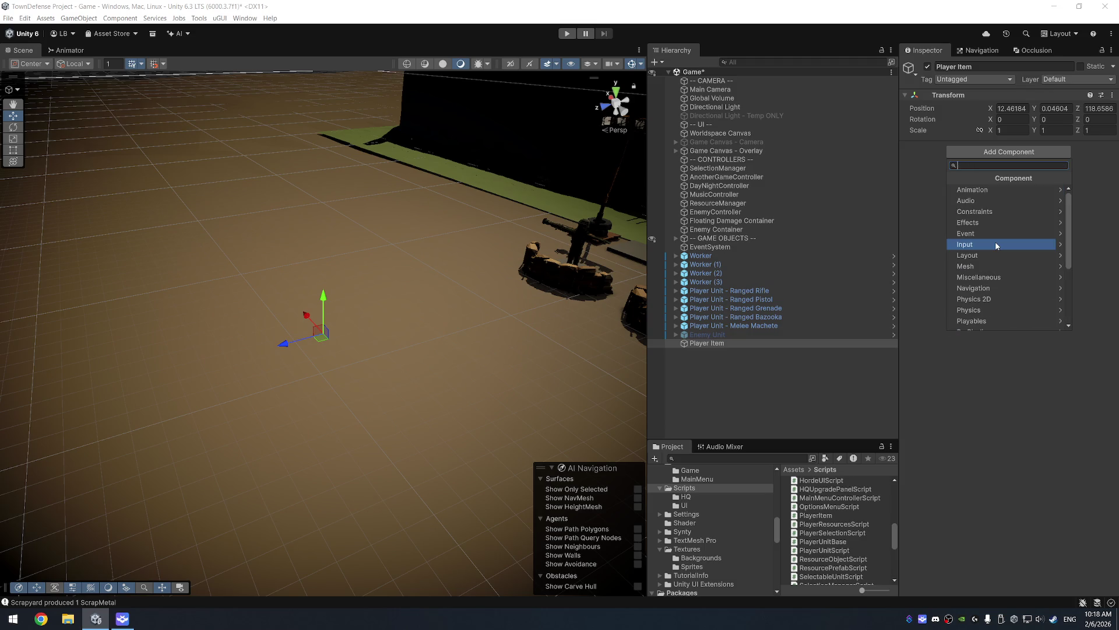
{"action": "key", "text": "Escape"}
Step: Add a child Cube to Player Item and raise Player Item to Y 0.81
{"action": "right_click", "coordinate": [720, 342]}
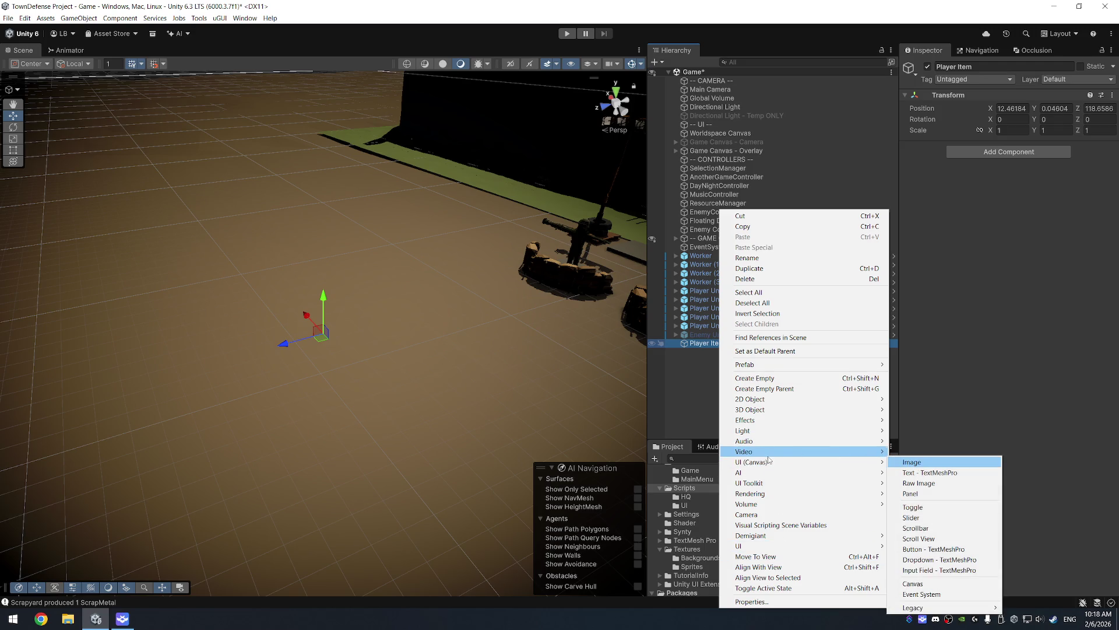
{"action": "mouse_move", "coordinate": [761, 464]}
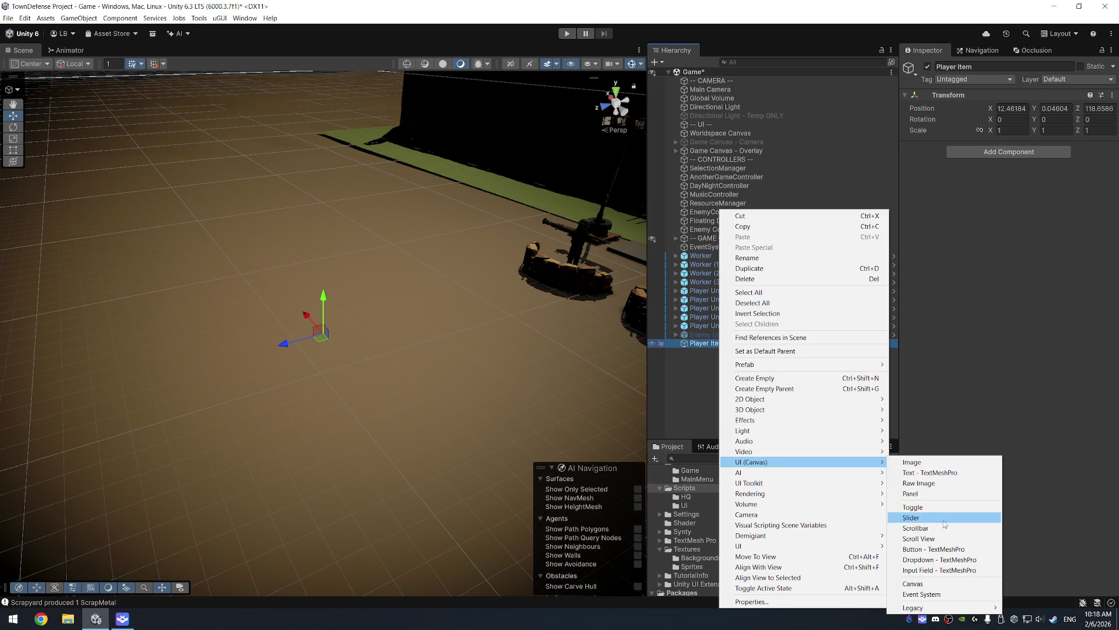
{"action": "mouse_move", "coordinate": [771, 410]}
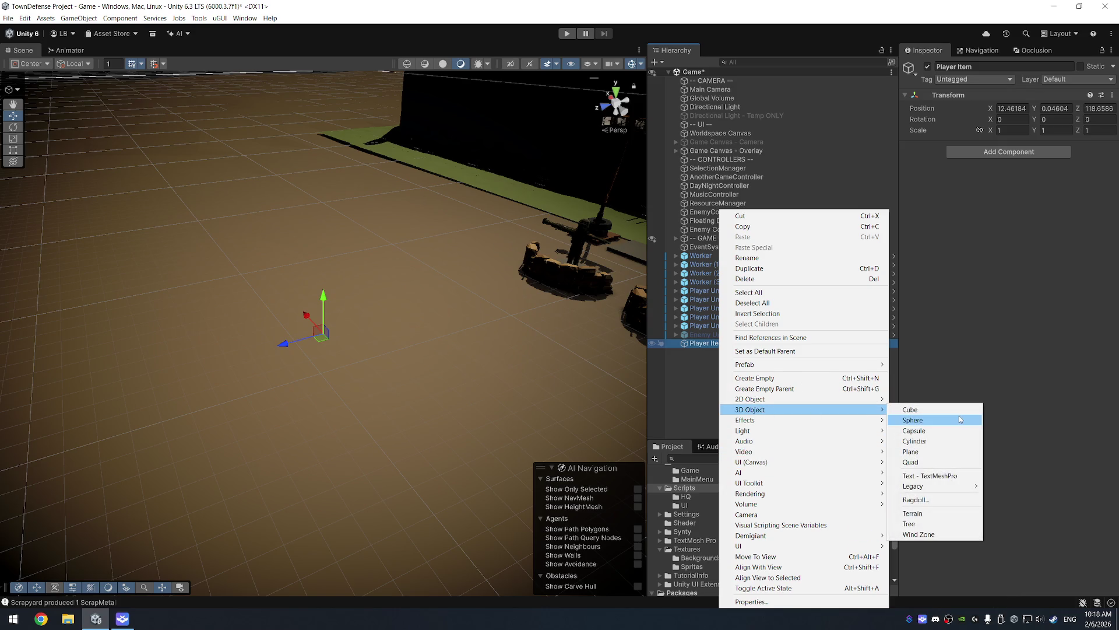
{"action": "left_click", "coordinate": [957, 411]}
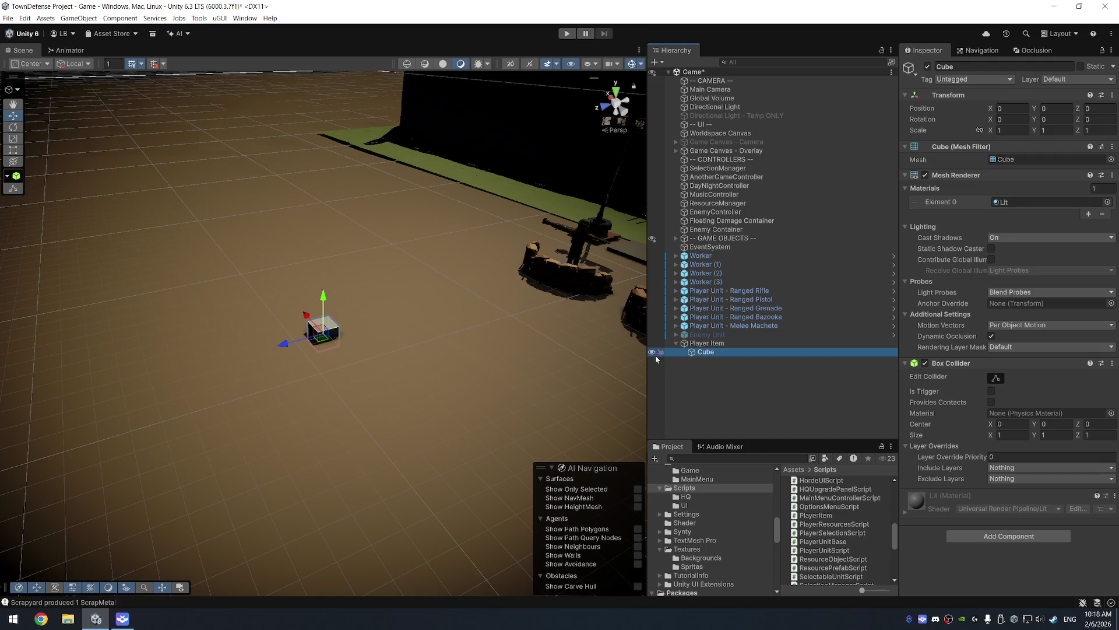
{"action": "left_click", "coordinate": [700, 344]}
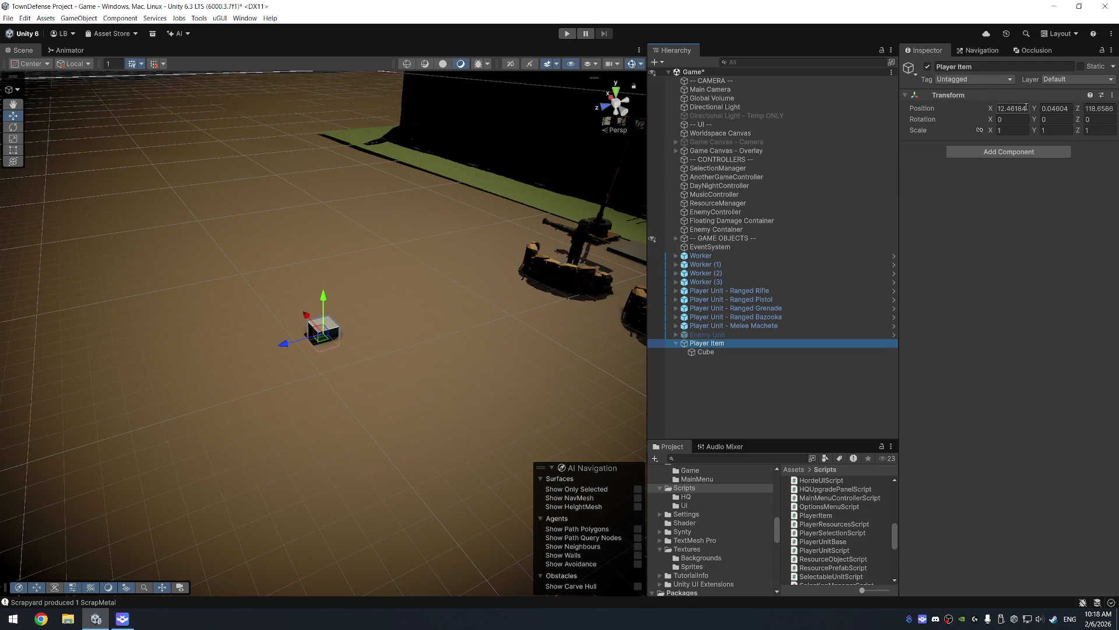
{"action": "mouse_move", "coordinate": [324, 299]}
{"action": "left_mouse_down"}
{"action": "mouse_move", "coordinate": [325, 261]}
{"action": "mouse_move", "coordinate": [330, 282]}
{"action": "left_mouse_up"}
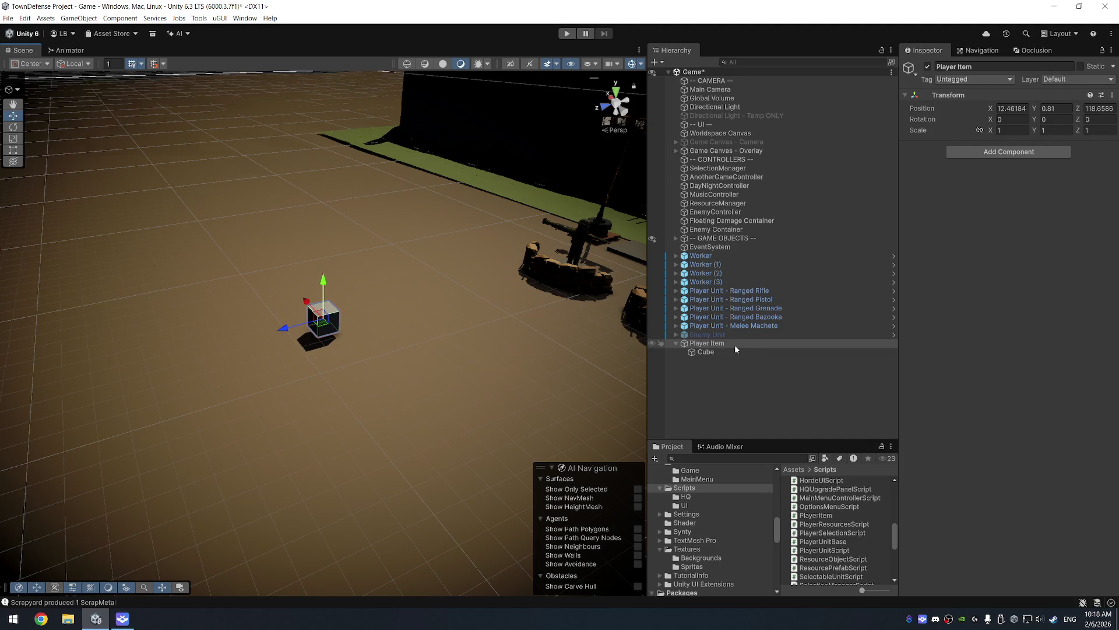
Step: Search Player Item's Add Component list for 'rot', then clear the search
{"action": "right_click", "coordinate": [784, 344]}
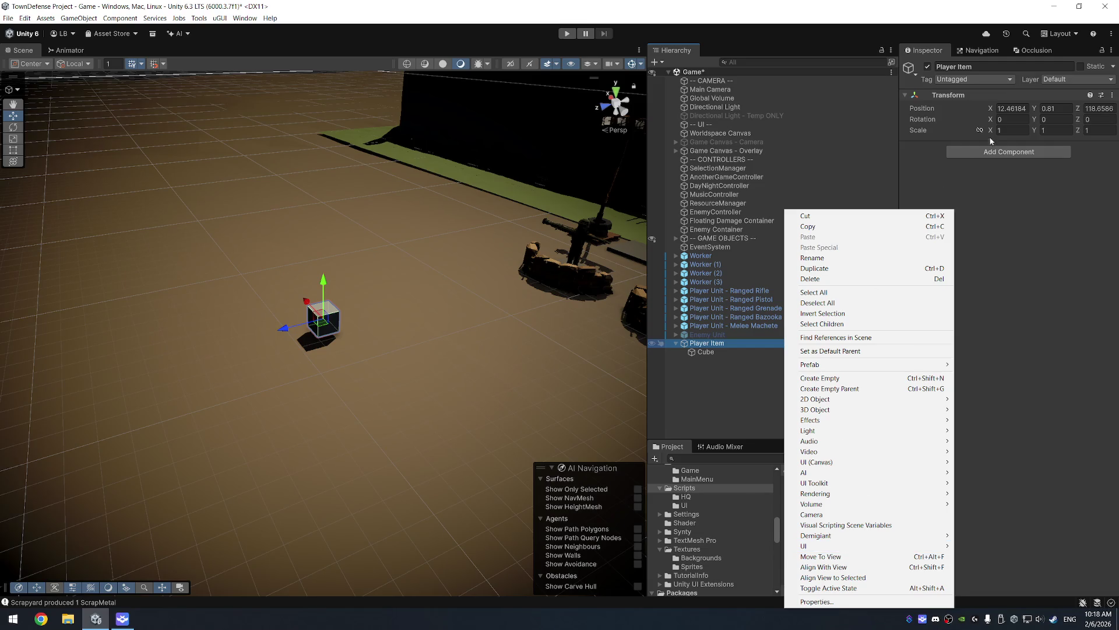
{"action": "left_click", "coordinate": [1014, 152]}
{"action": "type", "text": "rot"}
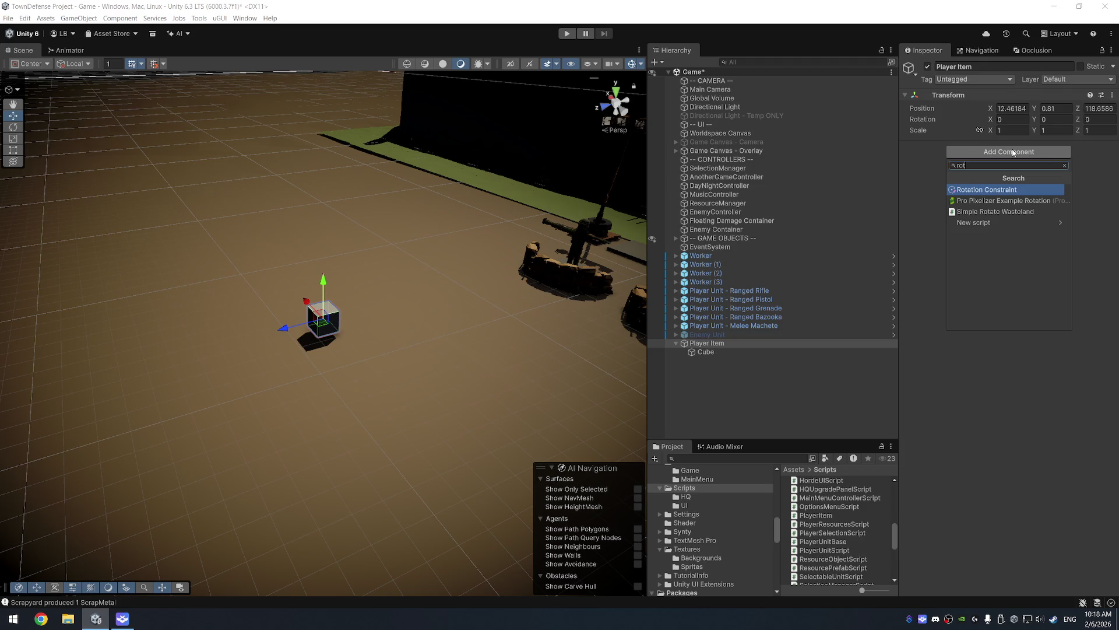
{"action": "key", "text": "Down"}
{"action": "key", "text": "Down"}
{"action": "key", "text": "BackSpace"}
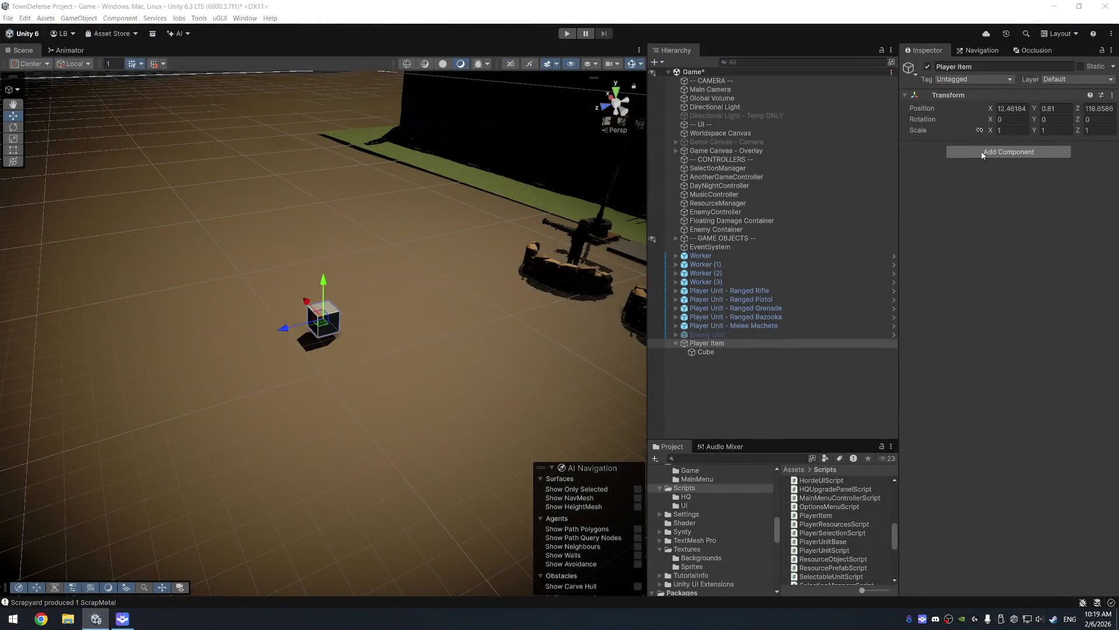
{"action": "left_click", "coordinate": [981, 152]}
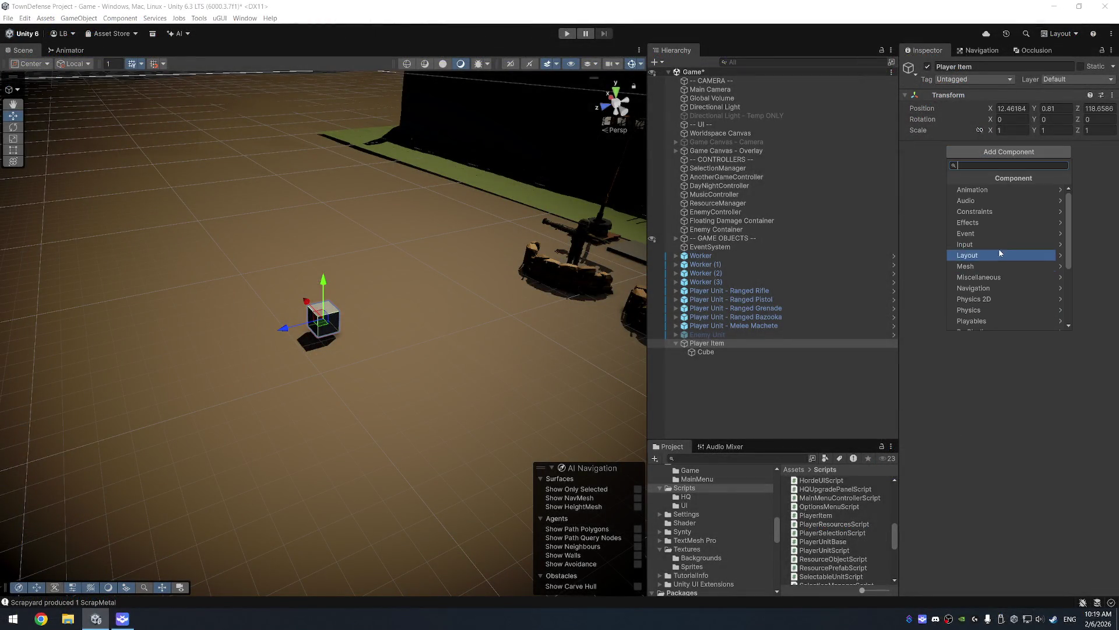
Step: Create a new script named PlayerItemWorldScript in Scripts and attach it to Player Item
{"action": "type", "text": "Pla"}
{"action": "type", "text": "yerItemW"}
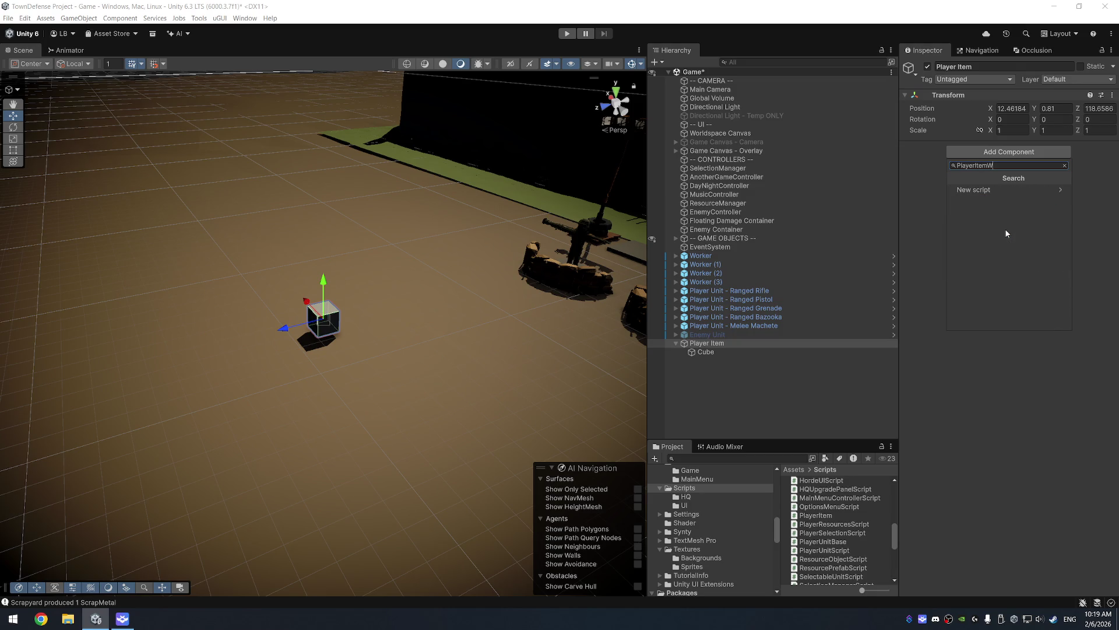
{"action": "type", "text": "ordS"}
{"action": "key", "text": "BackSpace"}
{"action": "key", "text": "BackSpace"}
{"action": "type", "text": "ldScript."}
{"action": "key", "text": "BackSpace"}
{"action": "left_click", "coordinate": [1009, 190]}
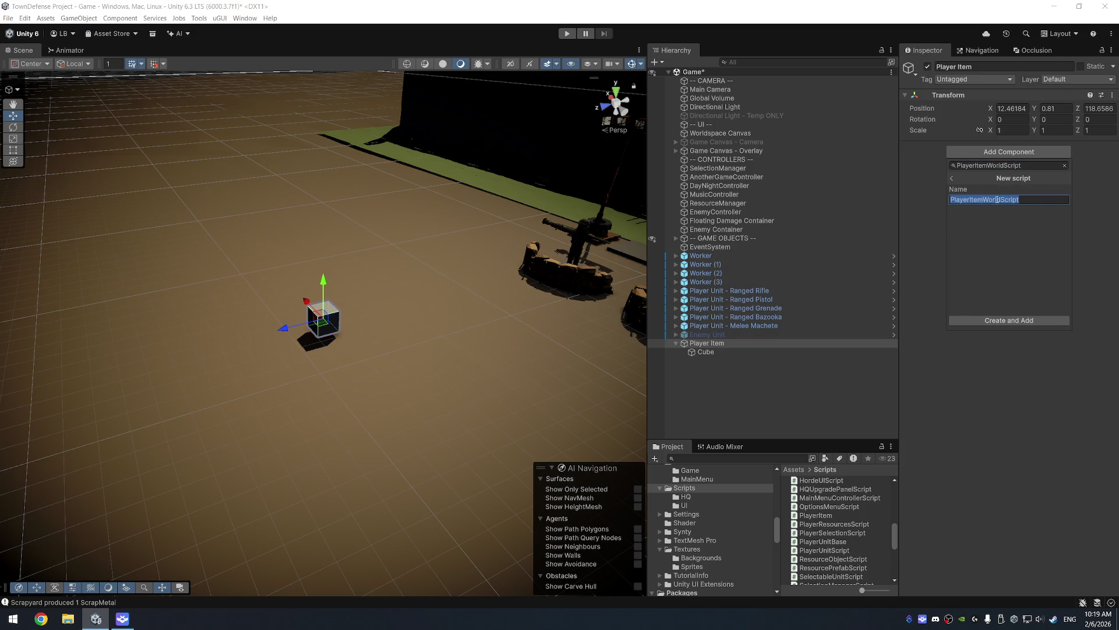
{"action": "left_click", "coordinate": [1004, 325]}
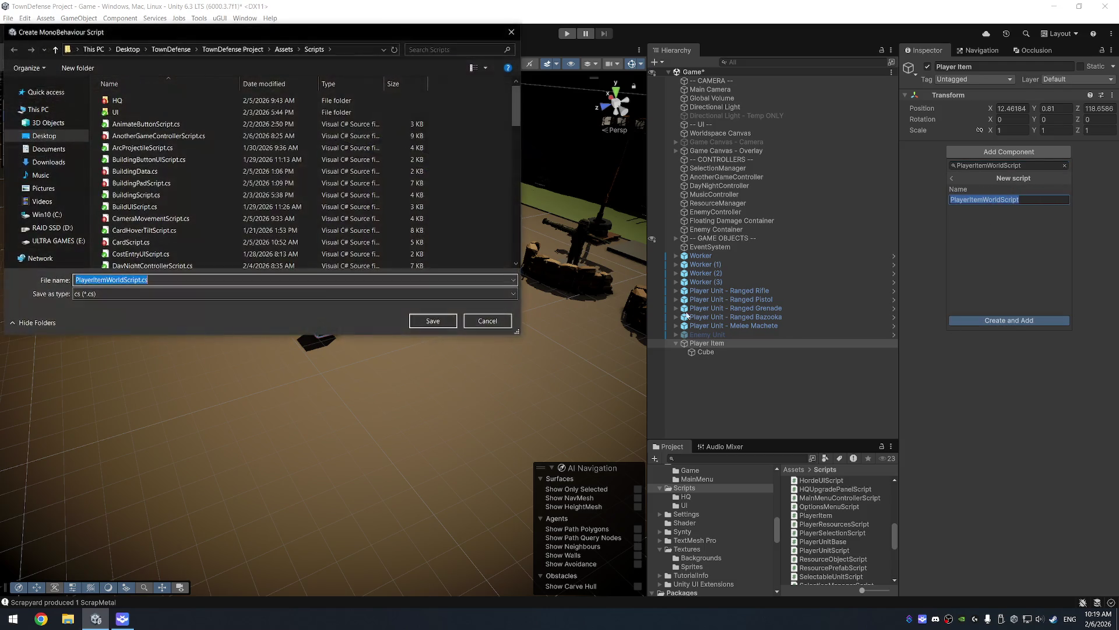
{"action": "left_click", "coordinate": [434, 320]}
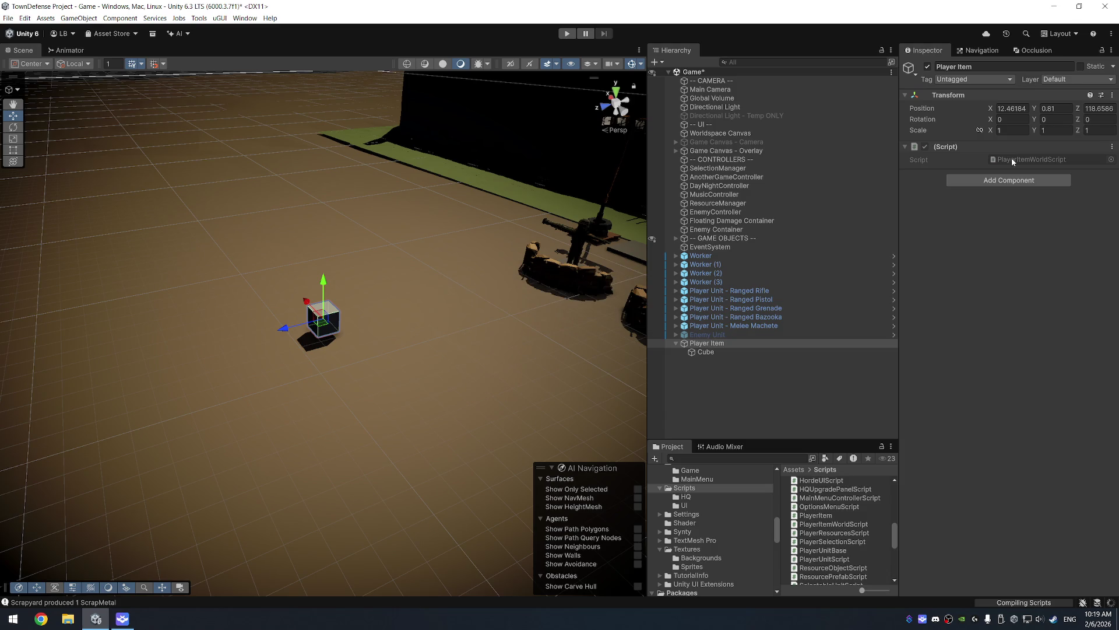
{"action": "left_click", "coordinate": [1013, 159]}
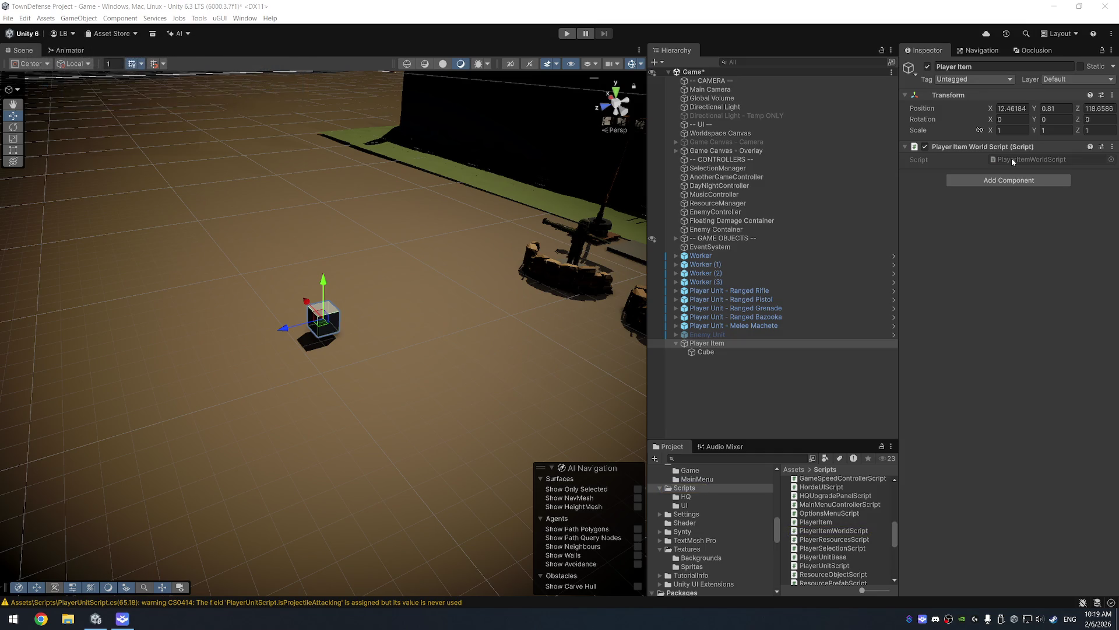
{"action": "key", "text": "XF86AudioLowerVolume"}
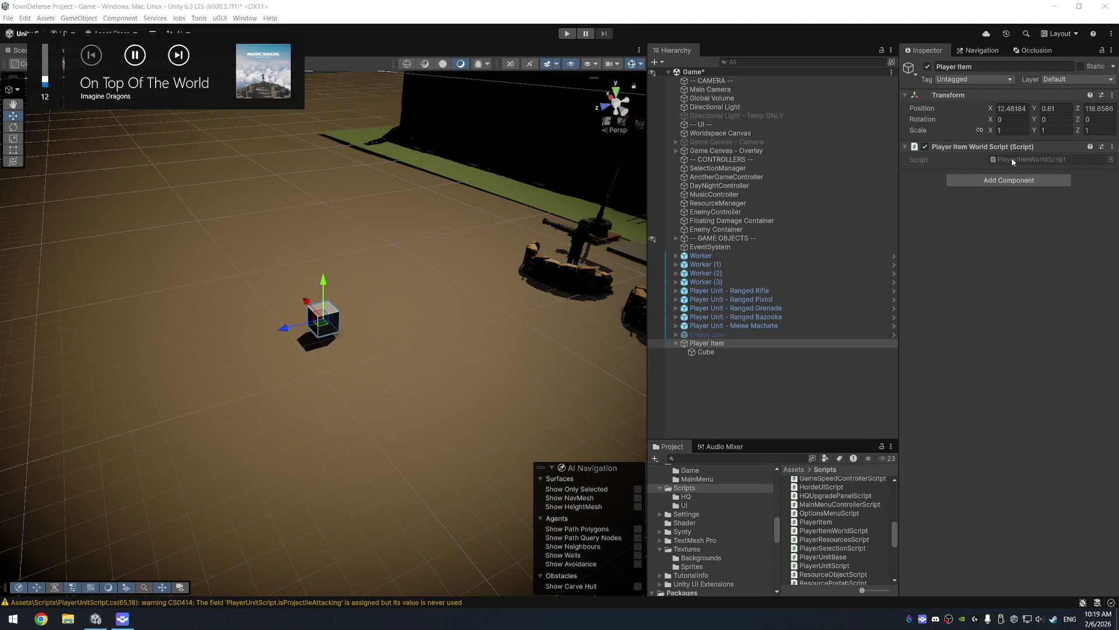
Step: Replace the PlayerItemWorldScript template code with the pasted pickup and collect code
{"action": "key", "text": "XF86AudioLowerVolume"}
{"action": "key", "text": "XF86AudioLowerVolume"}
{"action": "key", "text": "alt+Tab"}
{"action": "key", "text": "ctrl+a"}
{"action": "key", "text": "ctrl+v"}
Step: Rename the class to PlayerItemWorldScript and save the script
{"action": "key", "text": "ctrl+Home"}
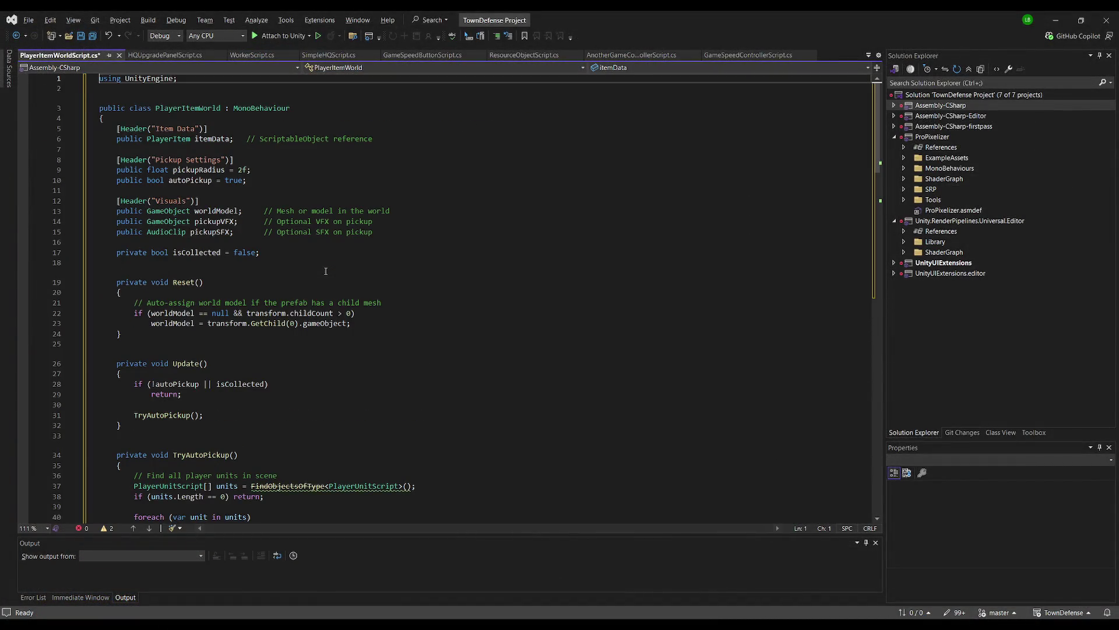
{"action": "left_click", "coordinate": [223, 108]}
{"action": "type", "text": "Script"}
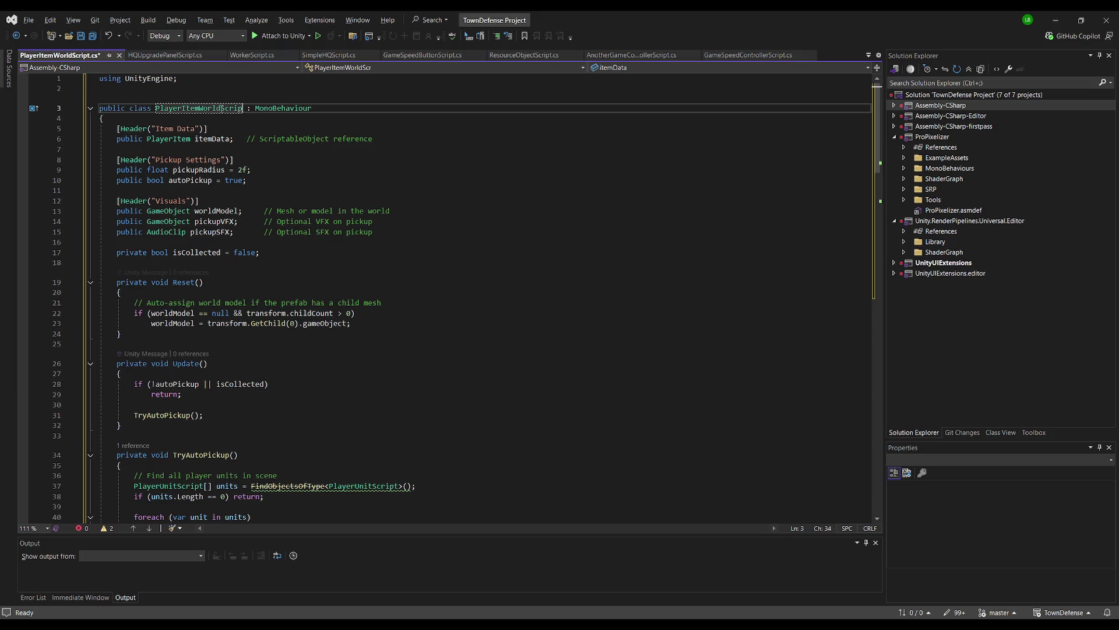
{"action": "key", "text": "Down"}
{"action": "key", "text": "Down"}
{"action": "key", "text": "Down"}
{"action": "key", "text": "ctrl+s"}
{"action": "key", "text": "alt+Tab"}
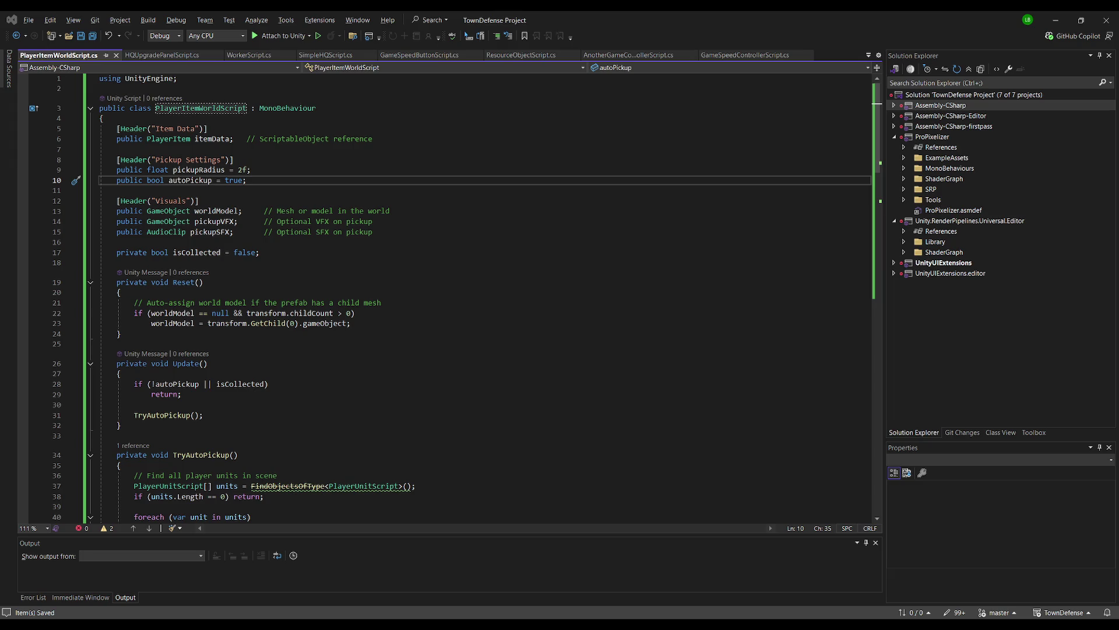
{"action": "scroll", "coordinate": [443, 298], "scroll_direction": "down", "scroll_amount": 8}
{"action": "scroll", "coordinate": [443, 297], "scroll_direction": "down", "scroll_amount": 9}
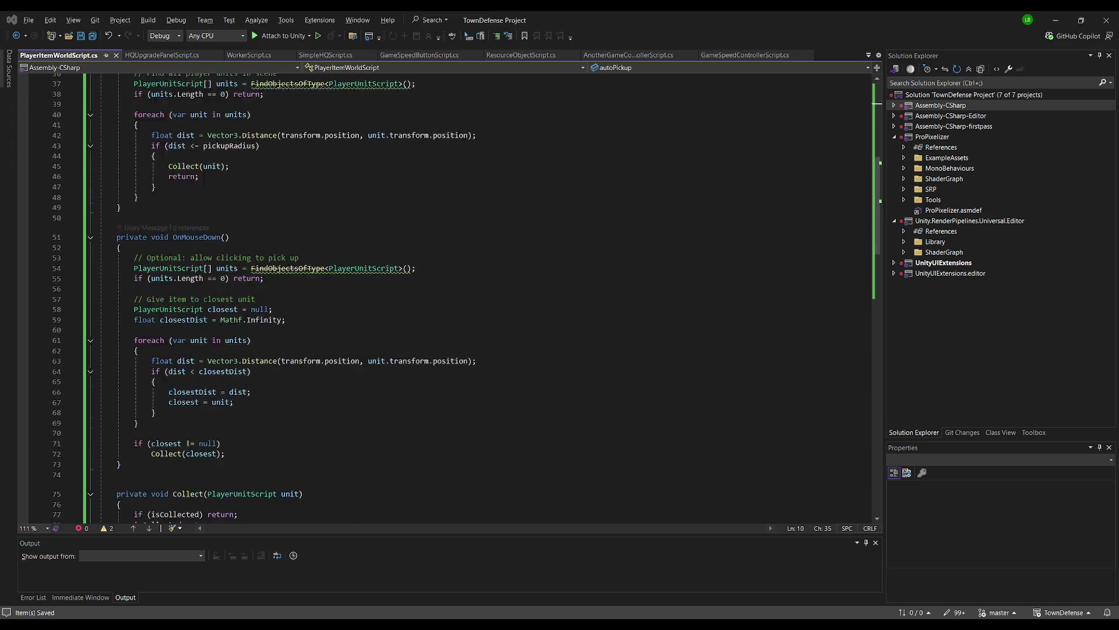
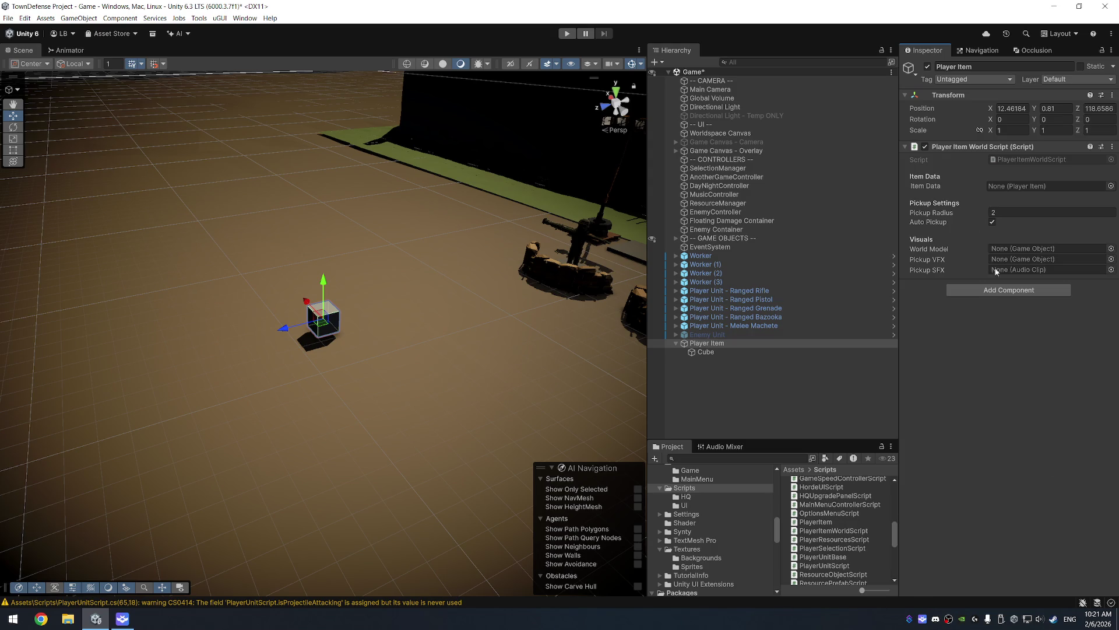
Step: Set the Player Item's Item Data to Machine Gun Upgrade 1
{"action": "left_click", "coordinate": [1111, 186]}
{"action": "type", "text": "mac"}
{"action": "key", "text": "Down"}
{"action": "key", "text": "Return"}
Step: Save the scene and enlarge the Project panel
{"action": "key", "text": "alt+Tab"}
{"action": "key", "text": "alt+Tab"}
{"action": "key", "text": "ctrl+s"}
{"action": "key", "text": "alt+Tab"}
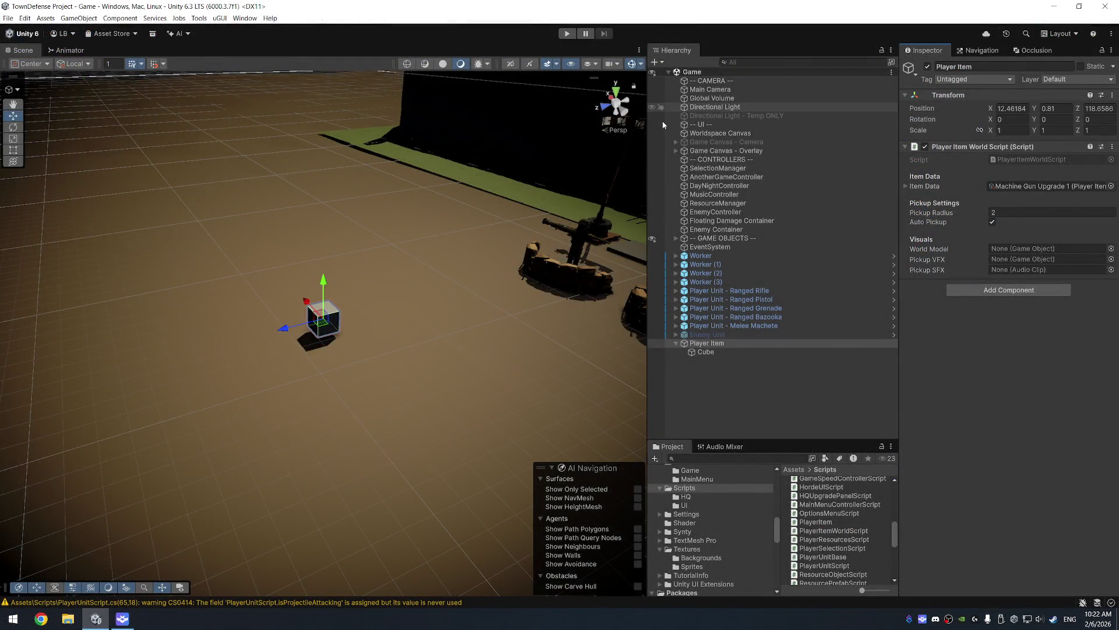
{"action": "left_click_drag", "start_coordinate": [513, 192], "coordinate": [292, 185]}
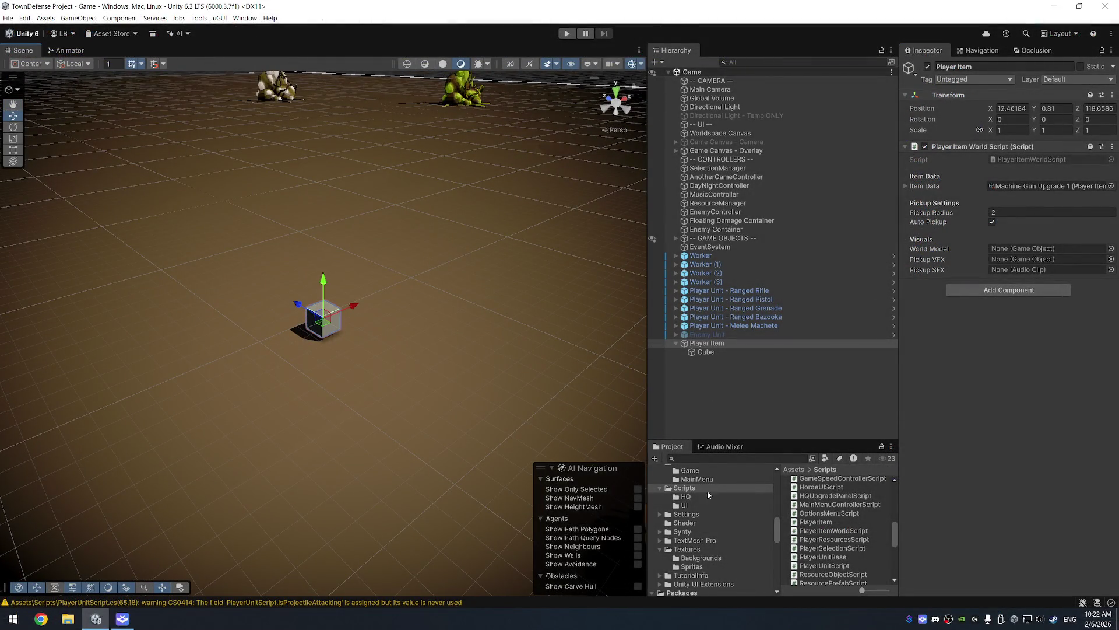
{"action": "left_click_drag", "start_coordinate": [743, 443], "coordinate": [744, 413]}
{"action": "scroll", "coordinate": [700, 521], "scroll_direction": "up", "scroll_amount": 8}
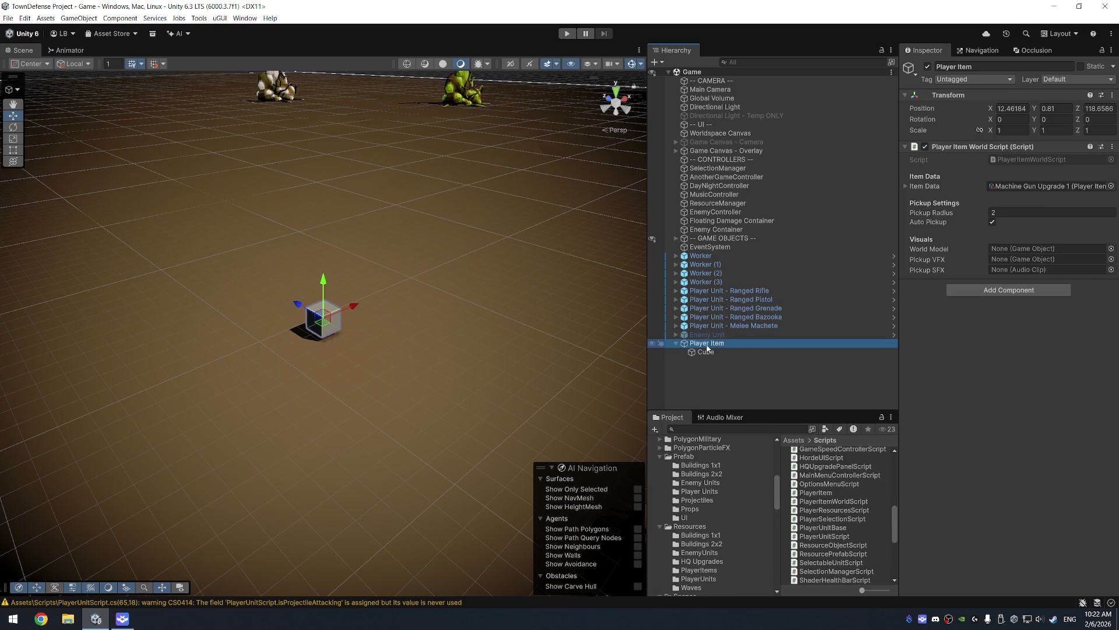
Step: Look through the Prefab folder options and show the Props folder's prefabs
{"action": "right_click", "coordinate": [683, 459]}
{"action": "left_click", "coordinate": [719, 185]}
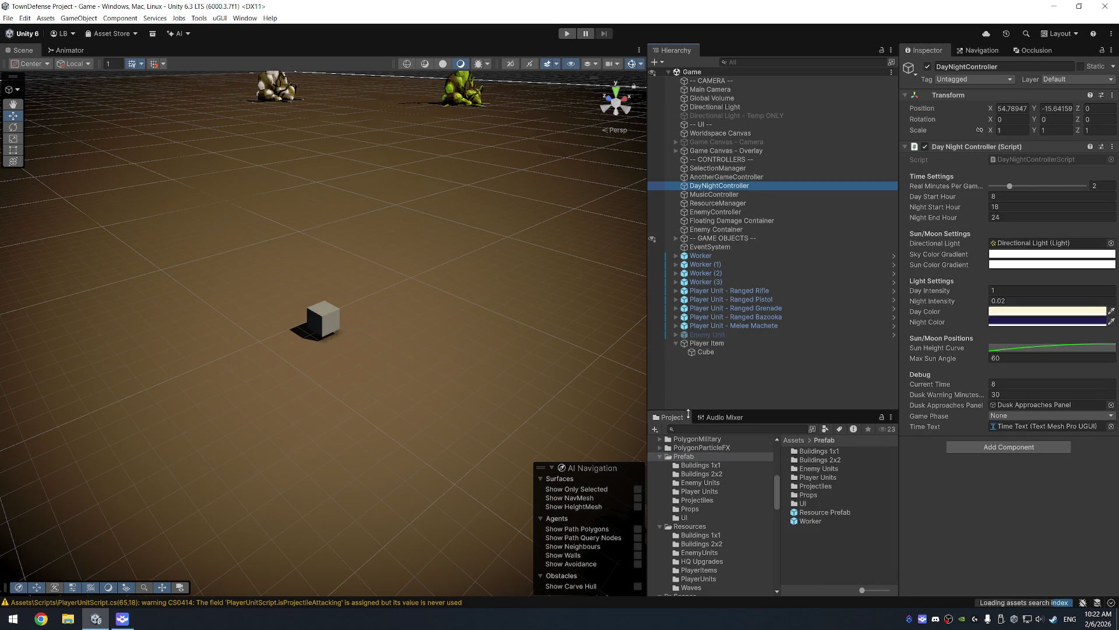
{"action": "right_click", "coordinate": [694, 458]}
{"action": "mouse_move", "coordinate": [778, 200]}
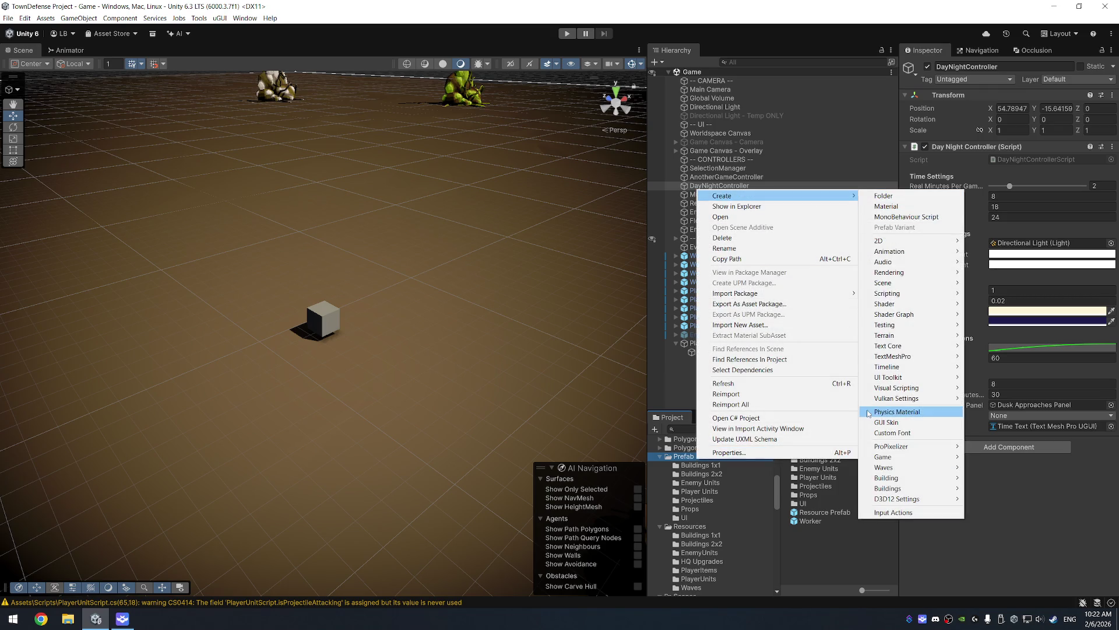
{"action": "left_click", "coordinate": [869, 413]}
{"action": "left_click", "coordinate": [690, 508]}
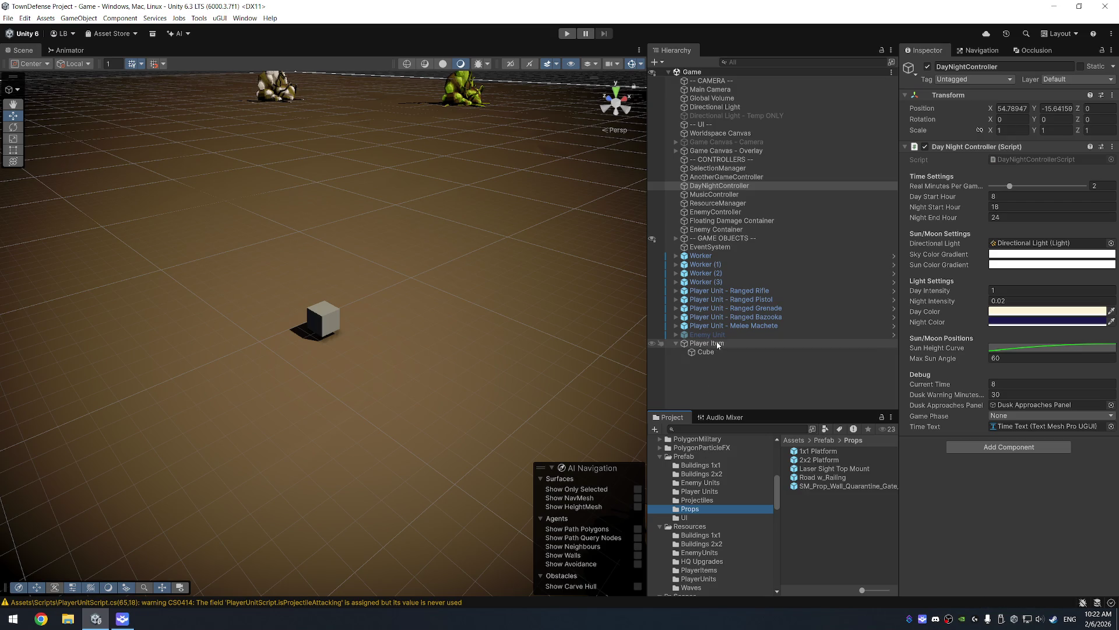
Step: Rename the Player Item object to Player World Item
{"action": "left_click", "coordinate": [718, 344]}
{"action": "left_click", "coordinate": [709, 343]}
{"action": "left_click", "coordinate": [709, 344]}
{"action": "type", "text": "World"}
{"action": "key", "text": "Return"}
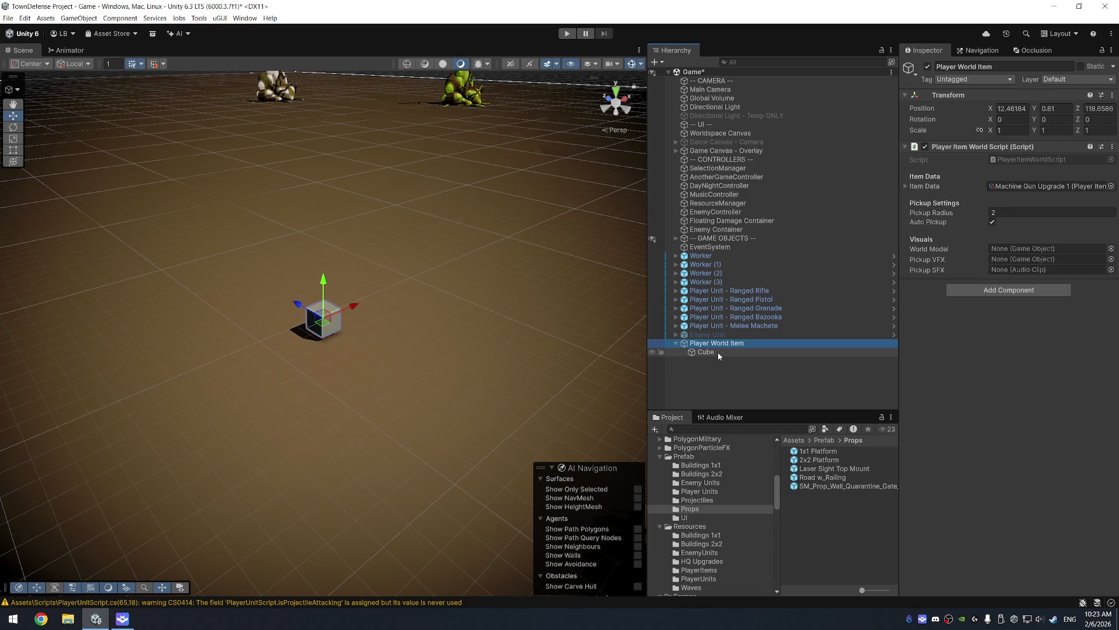
Step: Create a Player Items folder in Prefab and move the Player World Item prefab into it
{"action": "left_click", "coordinate": [847, 500]}
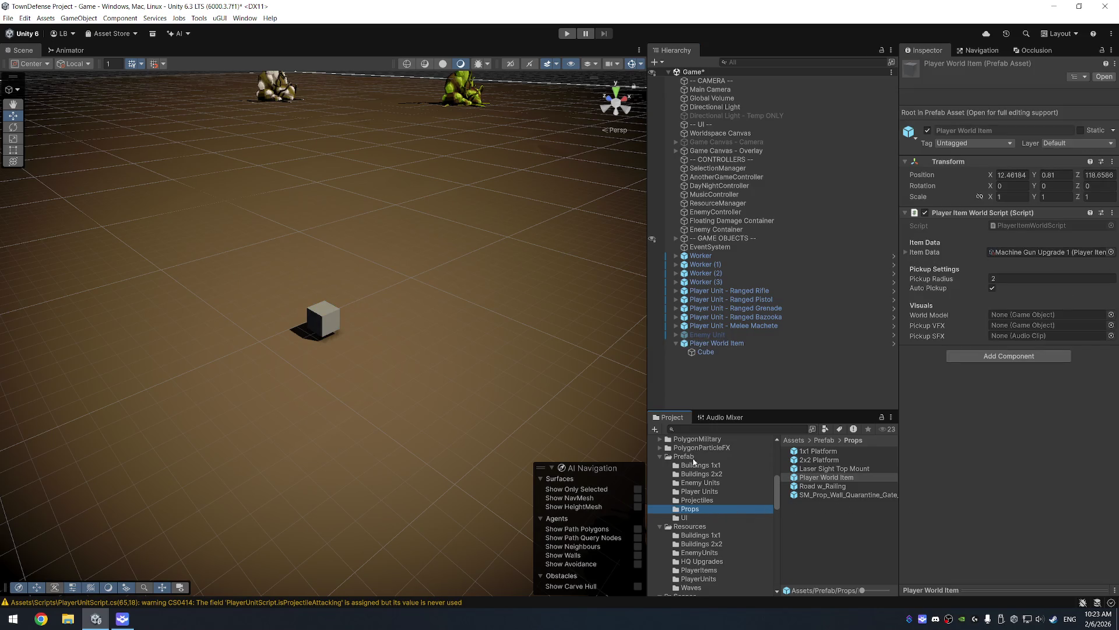
{"action": "right_click", "coordinate": [691, 456]}
{"action": "mouse_move", "coordinate": [828, 191]}
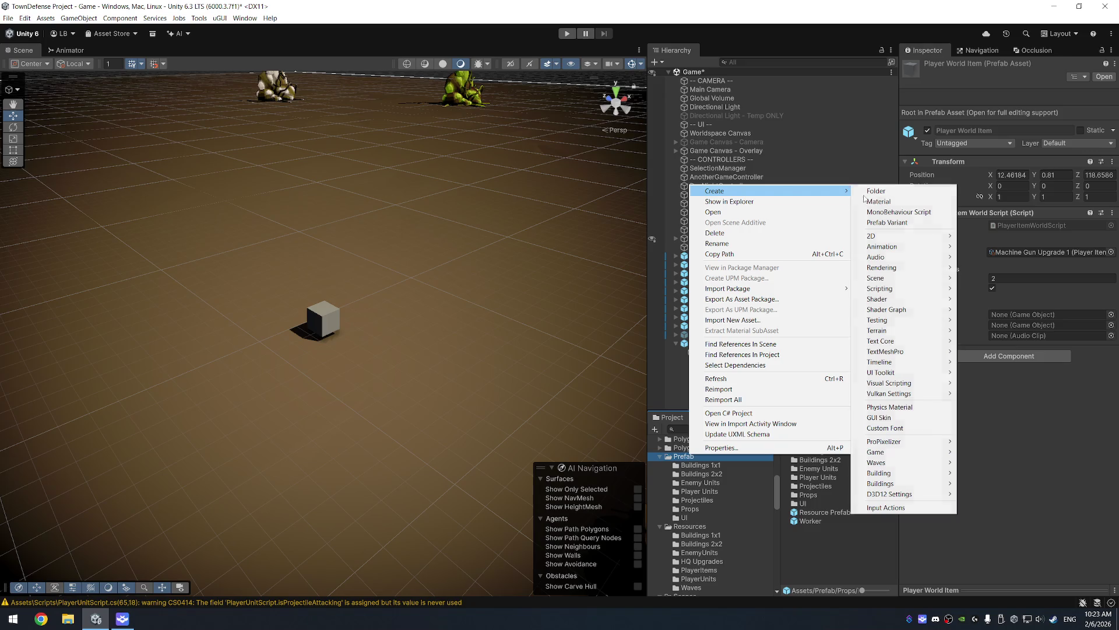
{"action": "left_click", "coordinate": [897, 199]}
{"action": "type", "text": "Player Items"}
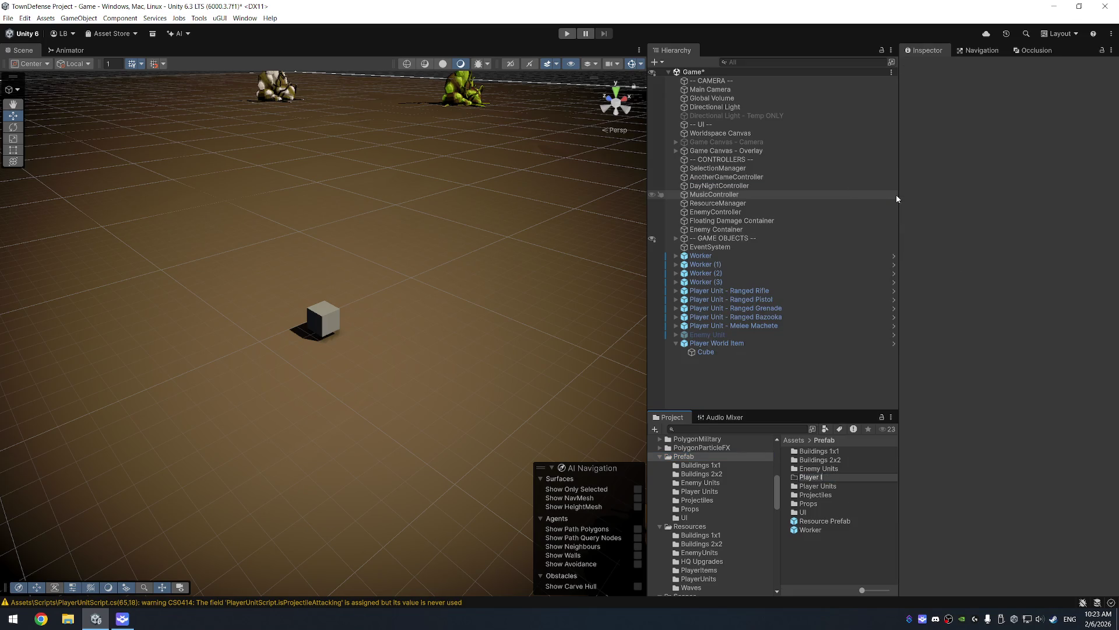
{"action": "key", "text": "Return"}
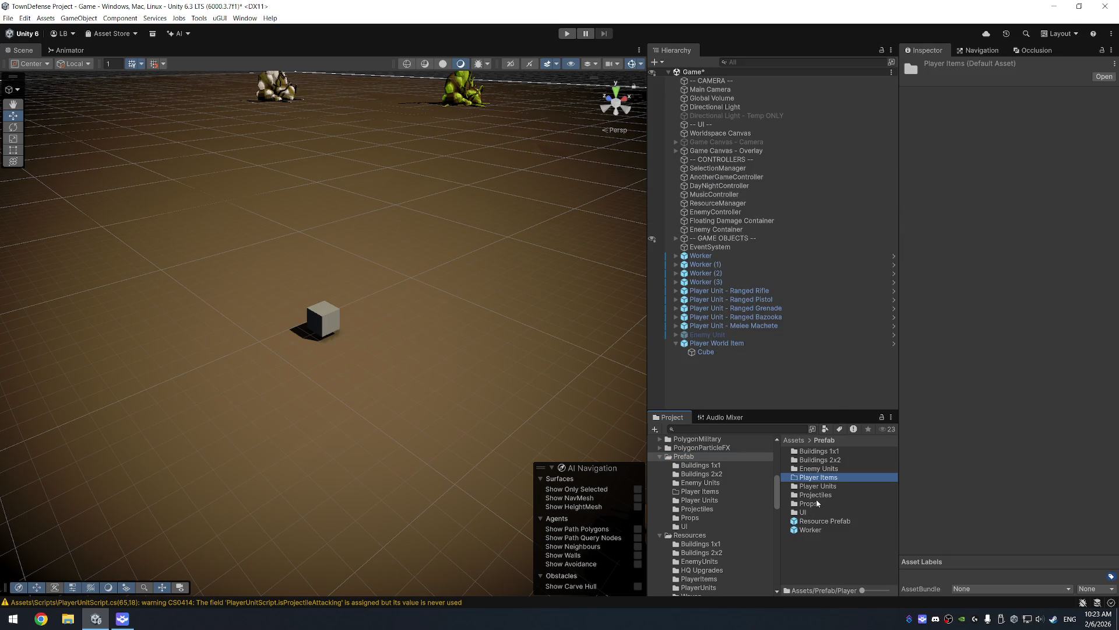
{"action": "double_click", "coordinate": [810, 505]}
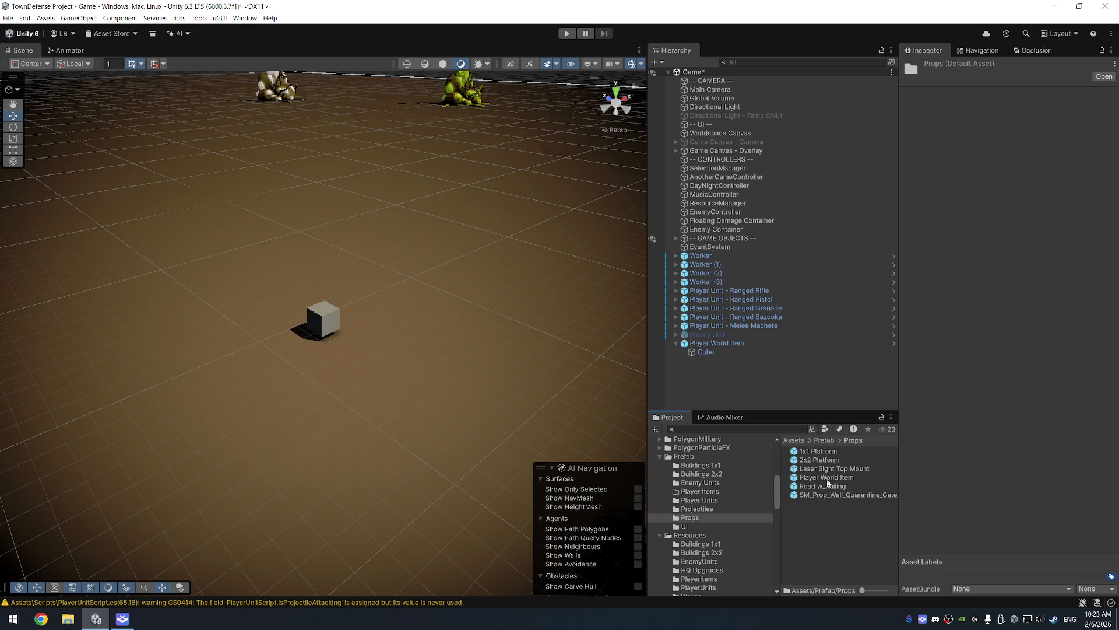
{"action": "left_click_drag", "start_coordinate": [826, 477], "coordinate": [699, 495]}
{"action": "left_click", "coordinate": [700, 493]}
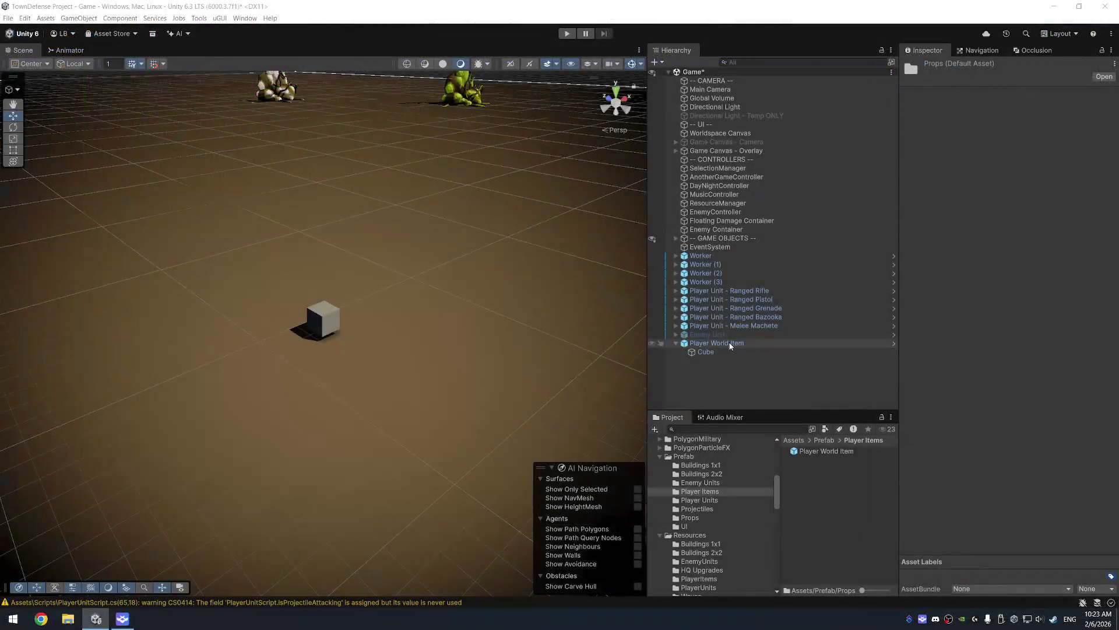
Step: Create a new ItemRotateScript and add it as a component on Player World Item
{"action": "left_click", "coordinate": [732, 343]}
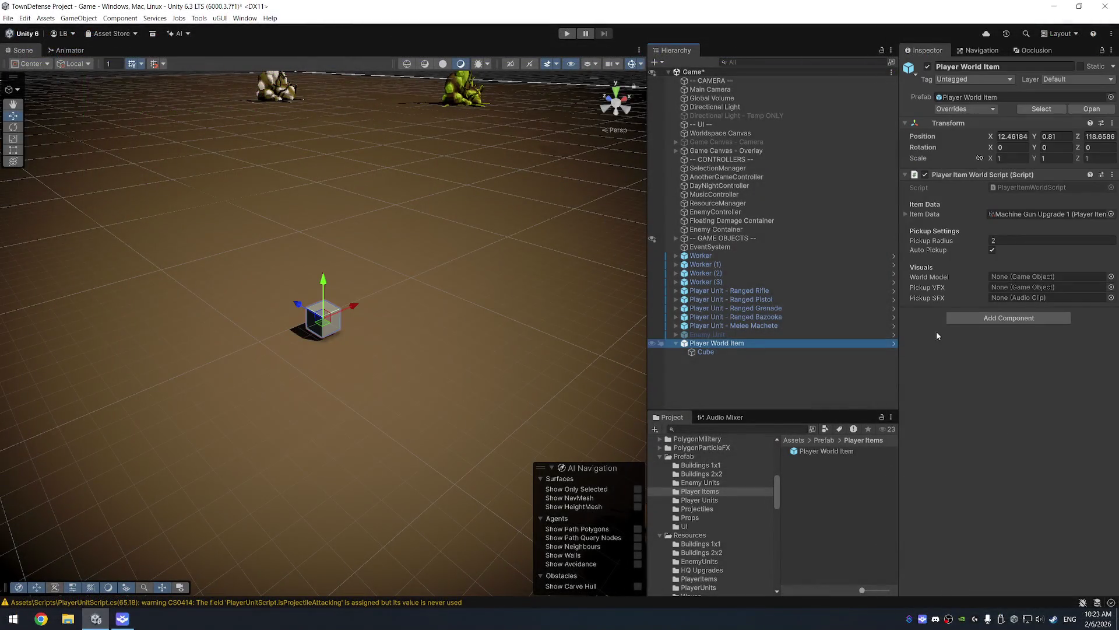
{"action": "left_click", "coordinate": [1040, 323]}
{"action": "type", "text": "ItemRotateScript"}
{"action": "key", "text": "Return"}
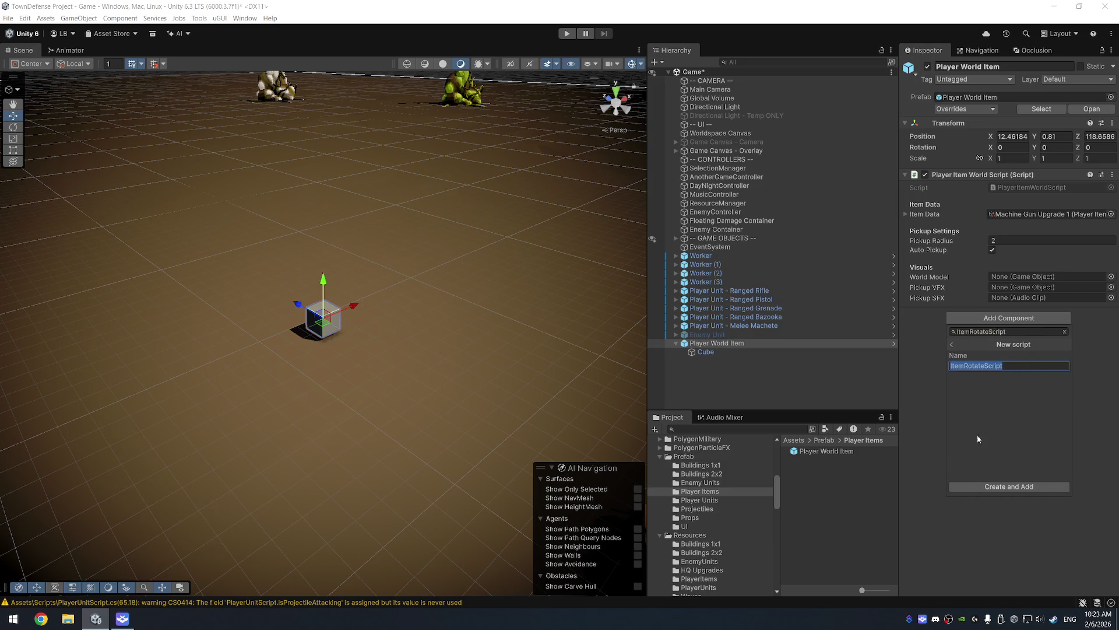
{"action": "left_click", "coordinate": [1009, 486]}
{"action": "left_click", "coordinate": [430, 318]}
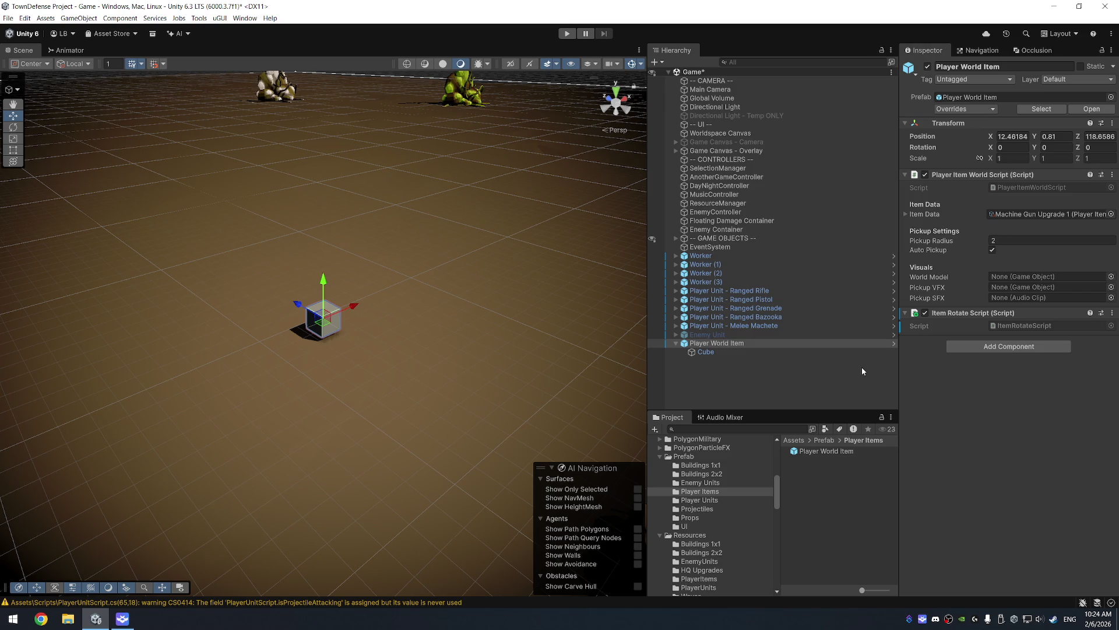
{"action": "key", "text": "alt+Tab"}
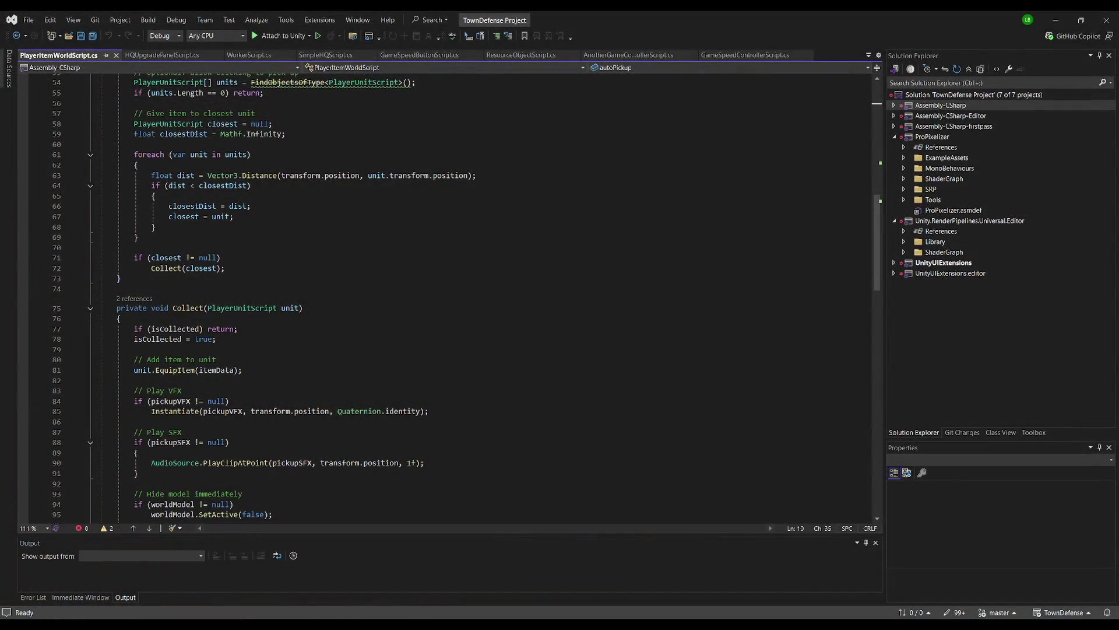
{"action": "key", "text": "alt+Tab"}
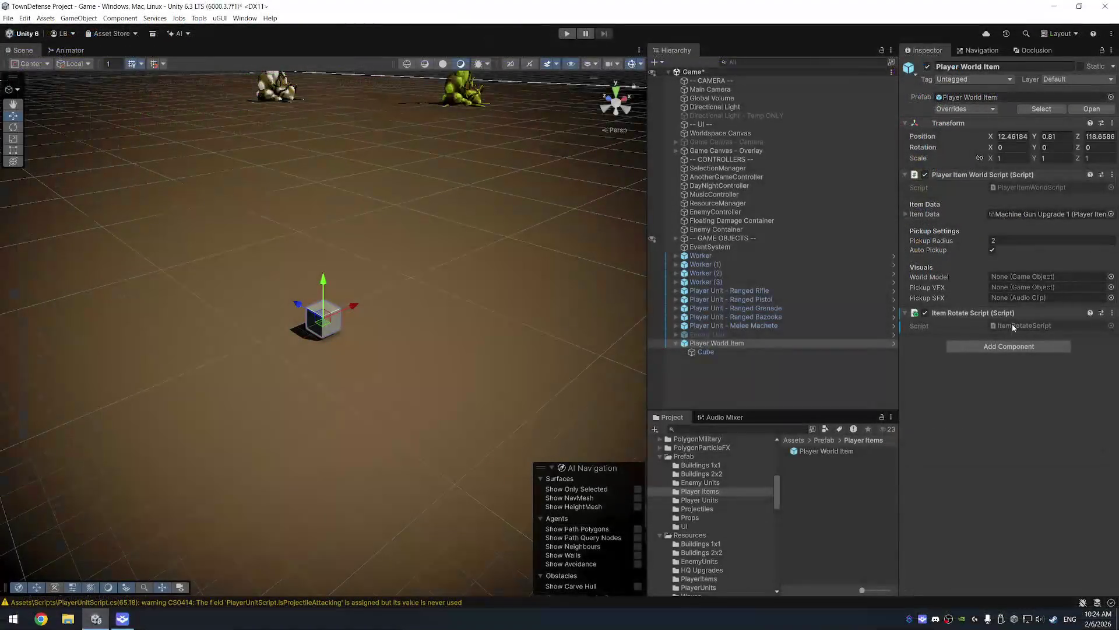
Step: Replace ItemRotateScript's code with the rotate-and-bob script and save it
{"action": "double_click", "coordinate": [816, 516]}
{"action": "key", "text": "ctrl+a"}
{"action": "type", "text": "using UnityEngine;  public class ItemRotateScript : MonoBehaviour {     [Header(\"Rotation\")]     public Vector3 rotationSpeed = new Vector3(0f, 90f, 0f);      [Header(\"Floating / Bobbing\")]     public float bobSpeed = 2f;     // how fast it moves up/down     public float bobHeight = 0.25f; // how far it moves up/down      private Vector3 startPos;      private void Start()     {         startPos = transform.localPosition;     }      private void Update()     {         // Rotation         transform.Rotate(rotationSpeed * Time.deltaTime, Space.Self);          // Bobbing         float bobOffset = Mathf.Sin(Time.time * bobSpeed) * bobHeight;         Vector3 newPos = startPos + new Vector3(0f, bobOffset, 0f);         transform.localPosition = newPos;     } }"}
{"action": "key", "text": "ctrl+s"}
{"action": "key", "text": "alt+Tab"}
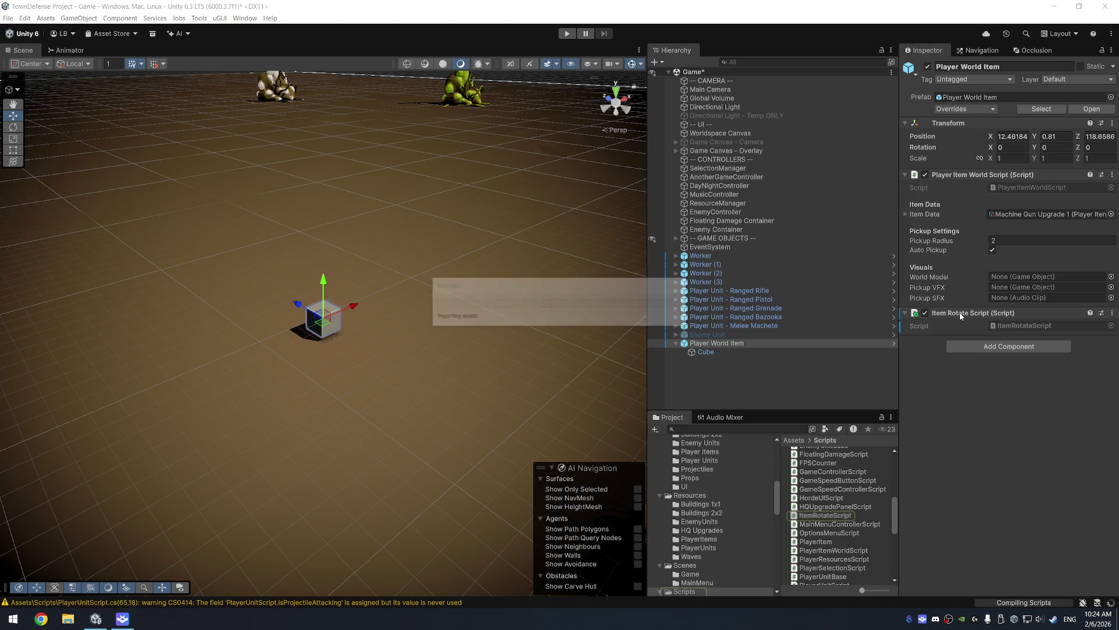
Step: Apply the added Item Rotate Script component to the prefab and start the game
{"action": "right_click", "coordinate": [960, 315]}
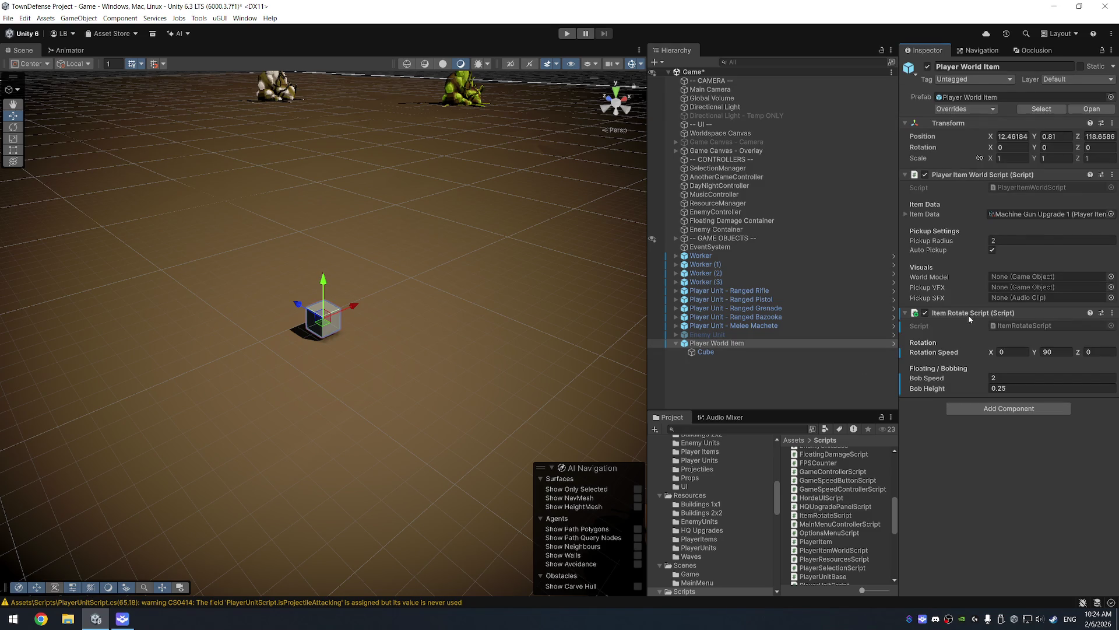
{"action": "right_click", "coordinate": [969, 317]}
{"action": "mouse_move", "coordinate": [1031, 333]}
{"action": "left_click", "coordinate": [933, 332]}
{"action": "key", "text": "ctrl+p"}
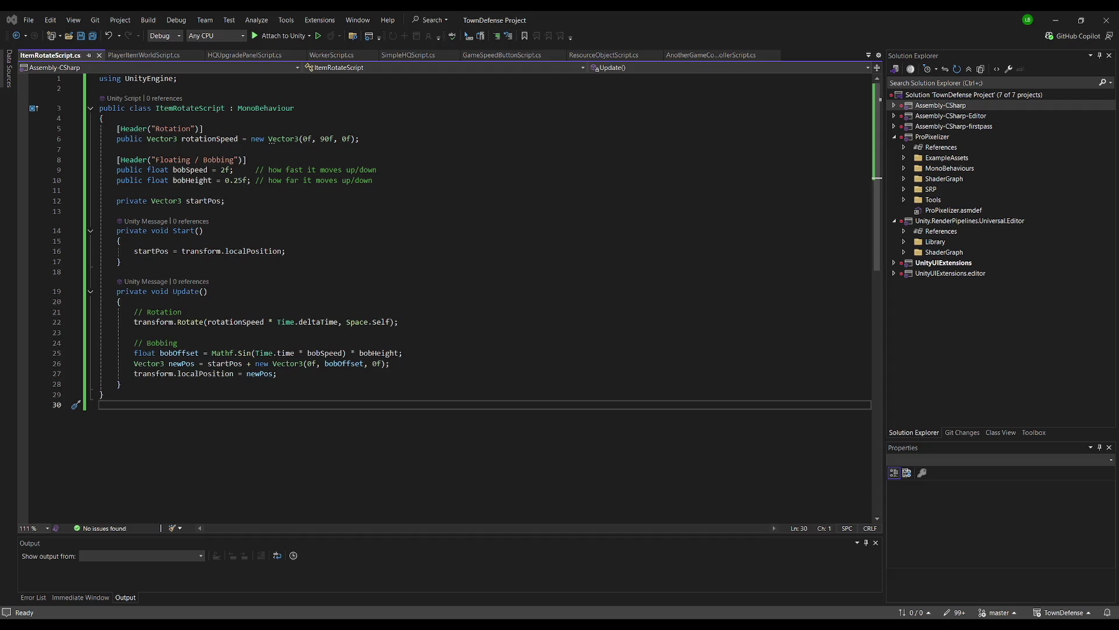
{"action": "key", "text": "alt+Tab"}
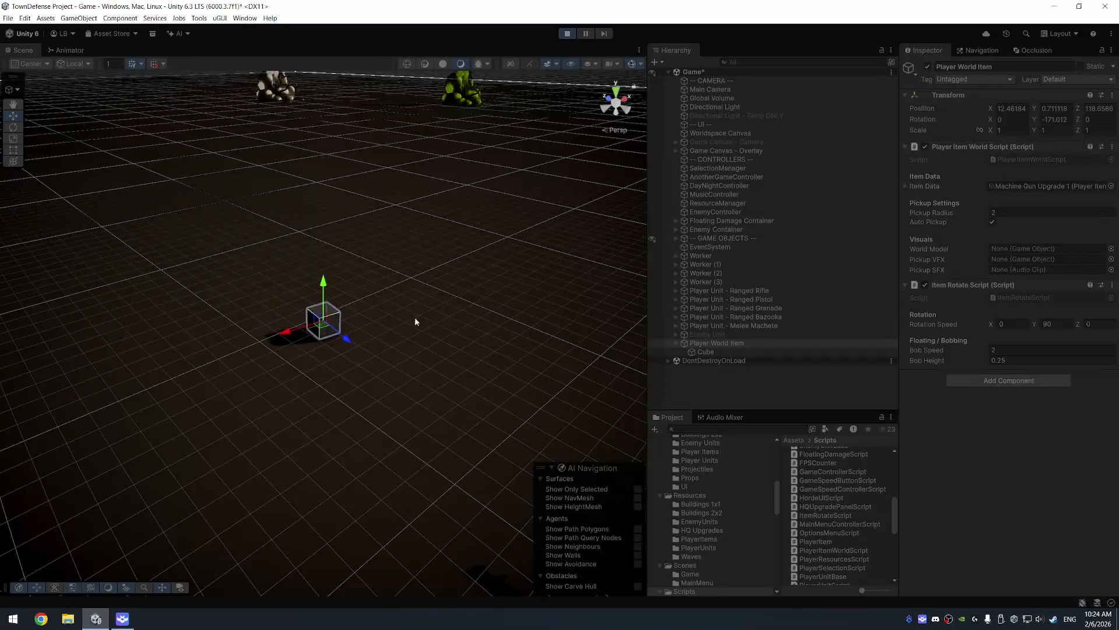
Step: While playing, set the Item Rotate Script's Rotation Speed Y to 20
{"action": "scroll", "coordinate": [393, 317], "scroll_direction": "up", "scroll_amount": 5}
{"action": "scroll", "coordinate": [414, 300], "scroll_direction": "down", "scroll_amount": 4}
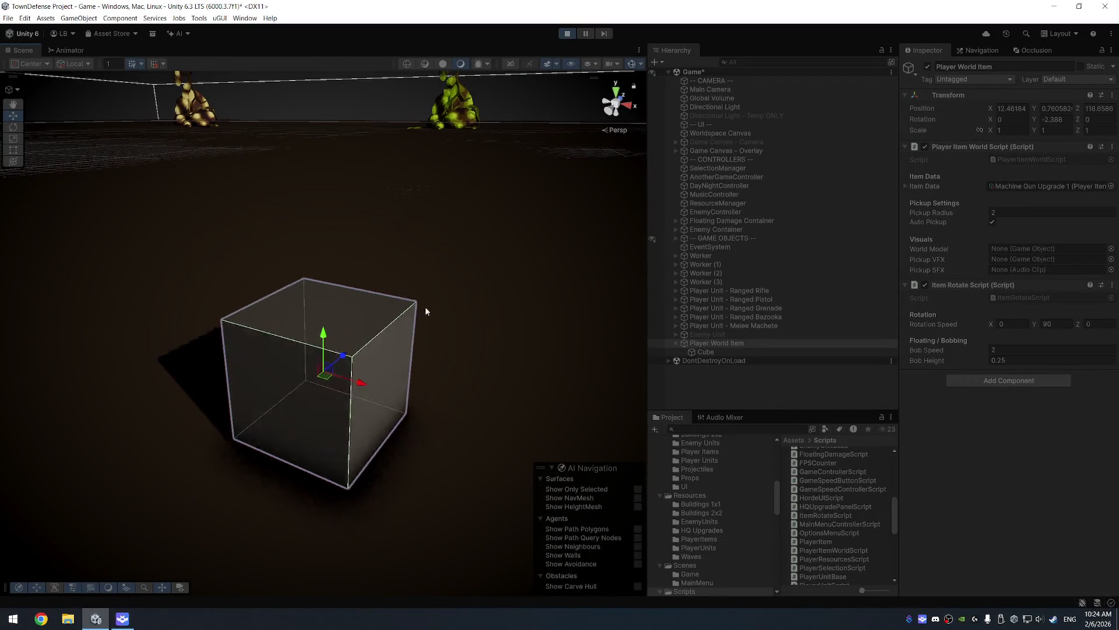
{"action": "mouse_move", "coordinate": [518, 275]}
{"action": "left_mouse_down"}
{"action": "mouse_move", "coordinate": [463, 313]}
{"action": "mouse_move", "coordinate": [517, 242]}
{"action": "mouse_move", "coordinate": [597, 209]}
{"action": "left_mouse_up"}
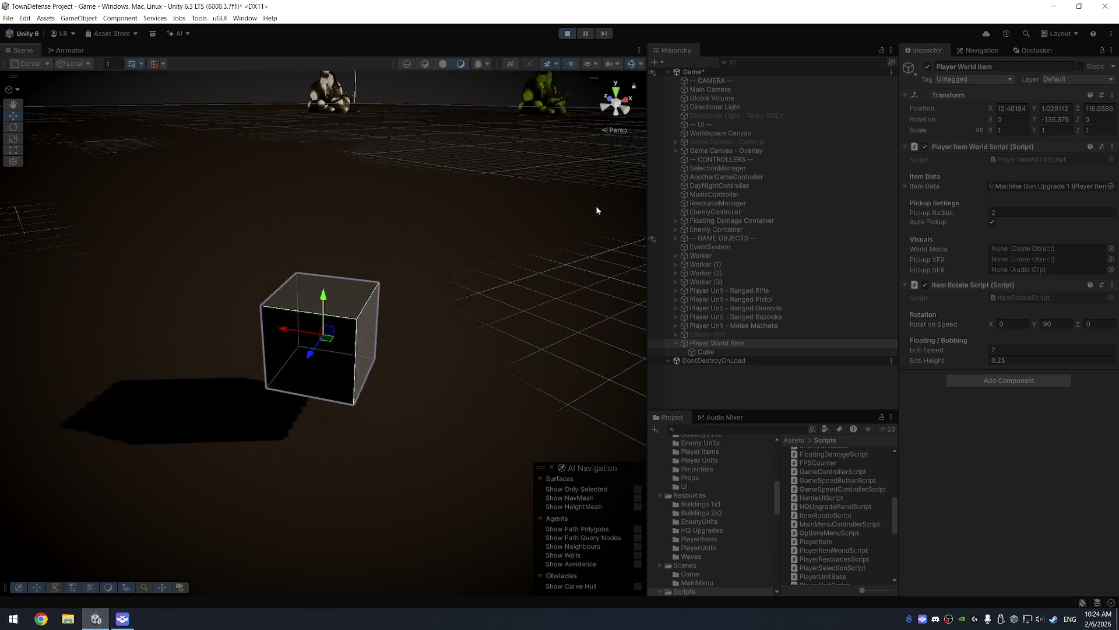
{"action": "left_click", "coordinate": [1065, 322]}
{"action": "type", "text": "20"}
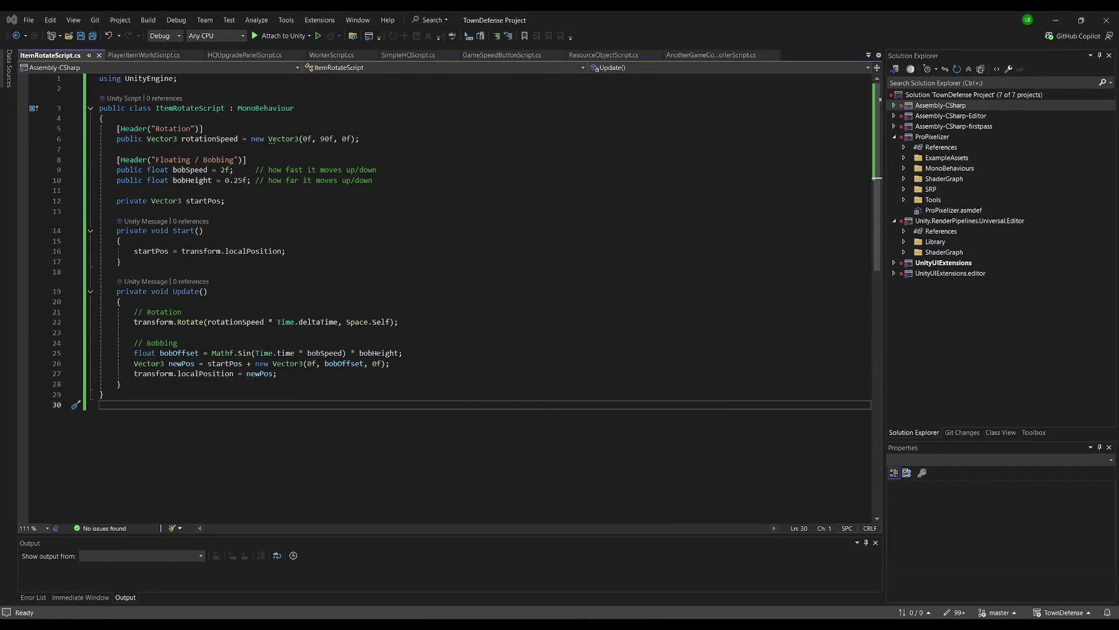
Step: Replace the rotate script code with the updated version and stop Play mode
{"action": "key", "text": "ctrl+a"}
{"action": "type", "text": "using UnityEngine;  public class ItemRotateScript : MonoBehaviour {     [Header(\"Rotation\")]     public Vector3 rotationSpeed = new Vector3(0f, 90f, 0f);      [Header(\"Floating / Bobbing\")]     public float bobSpeed = 2f;       // how fast it moves up/down     public float bobHeight = 0.25f;   // how far it moves up/down      [Header(\"Start Offset\")]     public float startYOffset = 0.5f; // initial lift above original position      private Vector3 basePos;      private void Start()     {         // Store original local position and apply Y offset         basePos = transform.localPosition + new Vector3(0f, startYOffset, 0f);         transform.localPosition = basePos;     }      private void Update()     {         // Rotation         transform.Rotate(rotationSpeed * Time.deltaTime, Space.Self);          // Bobbing         float bob = Mathf.Sin(Time.time * bobSpeed) * bobHeight;         transform.localPosition = basePos + new Vector3(0f, bob, 0f);     } }"}
{"action": "left_click", "coordinate": [567, 34]}
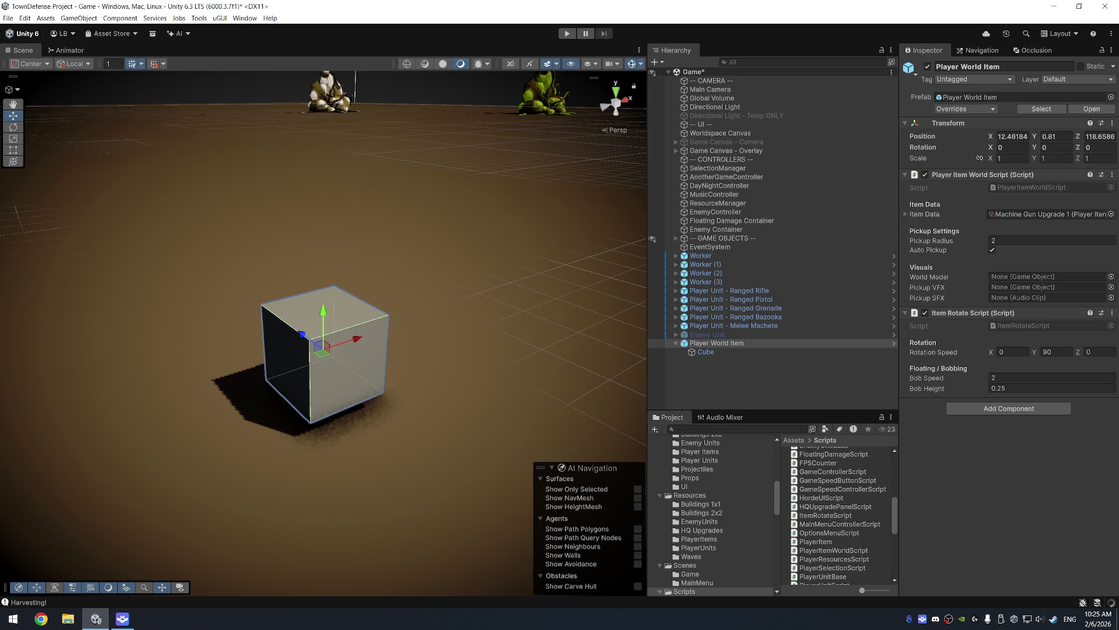
Step: Review the updated rotate script with its 0.5 Start Y Offset, then stop the test run
{"action": "left_click", "coordinate": [121, 619]}
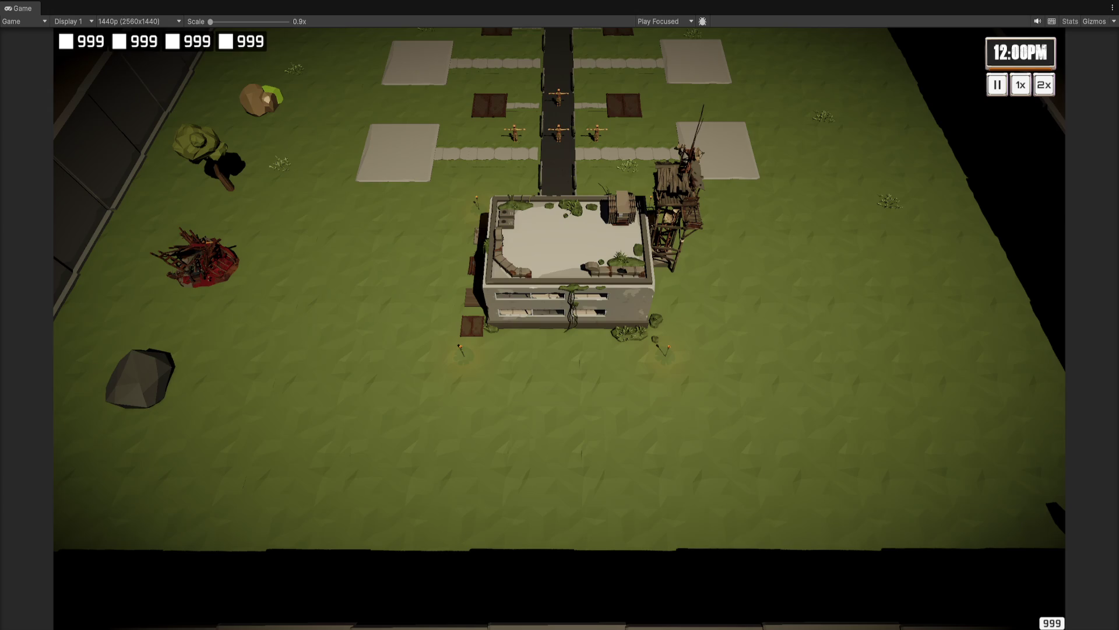
{"action": "key", "text": "ctrl+p"}
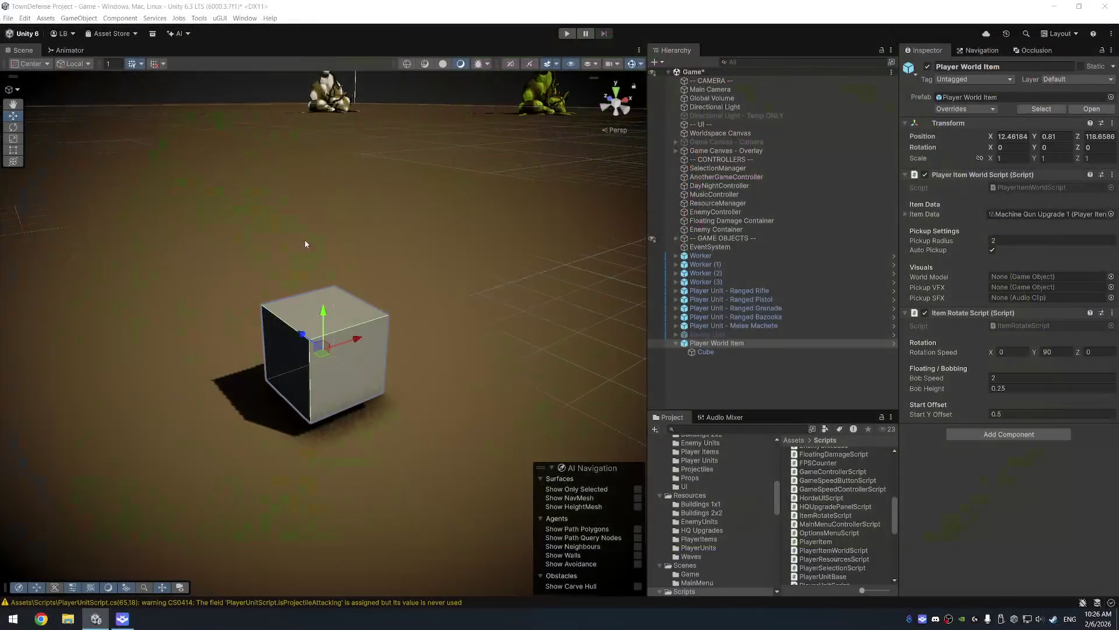
Step: Set Player World Item's Position Y to 1 and play the game to watch the cube
{"action": "left_click_drag", "start_coordinate": [512, 226], "coordinate": [450, 211]}
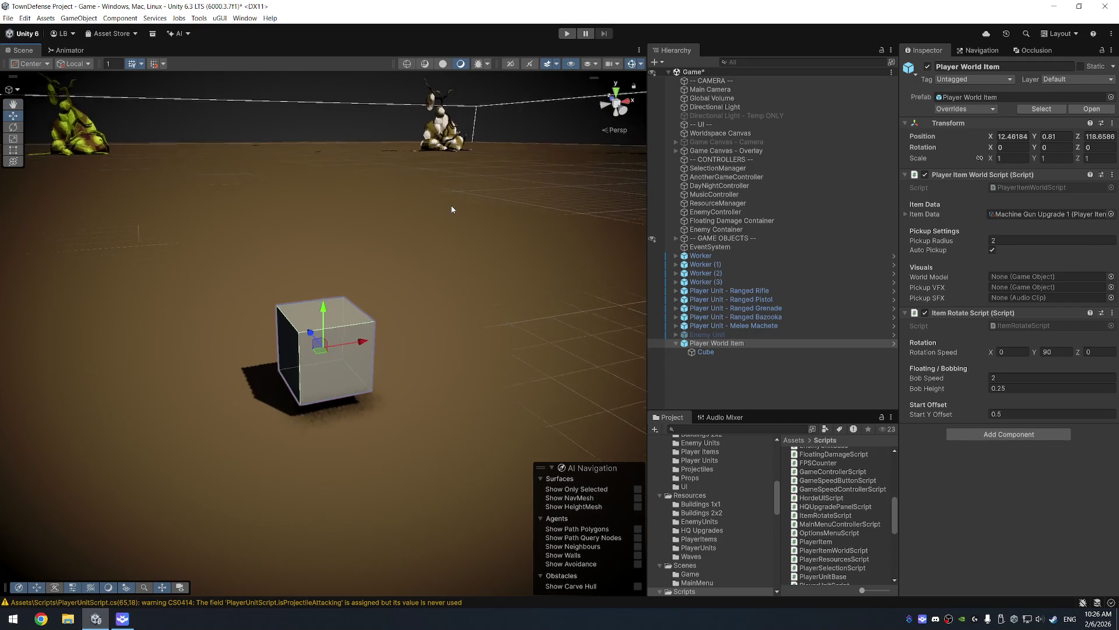
{"action": "left_click", "coordinate": [736, 352]}
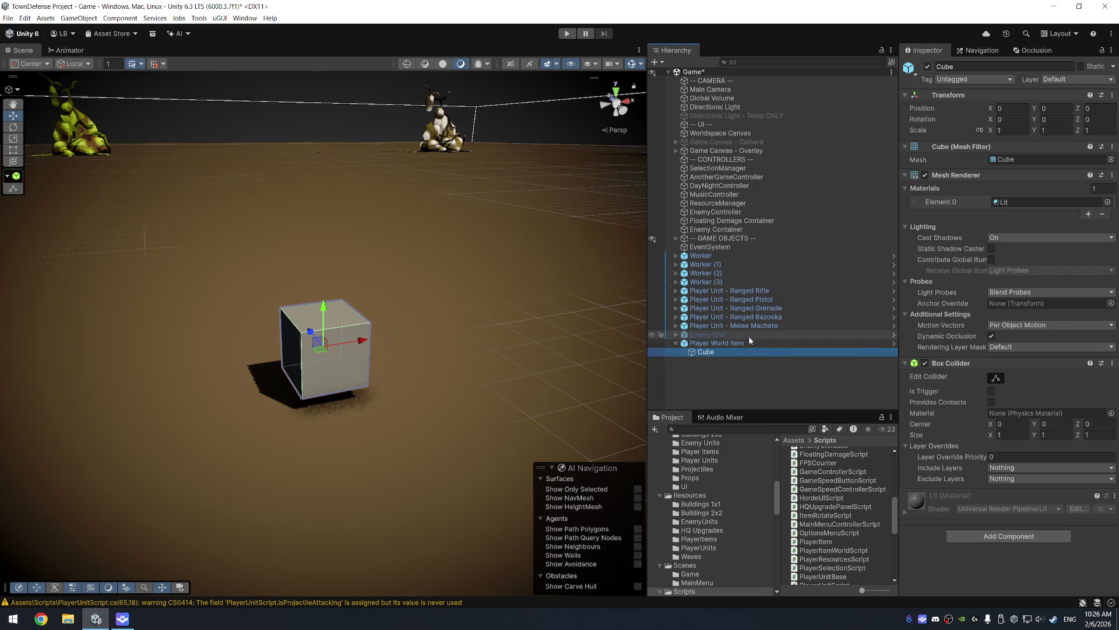
{"action": "left_click", "coordinate": [746, 343]}
{"action": "left_click", "coordinate": [1055, 137]}
{"action": "type", "text": "1"}
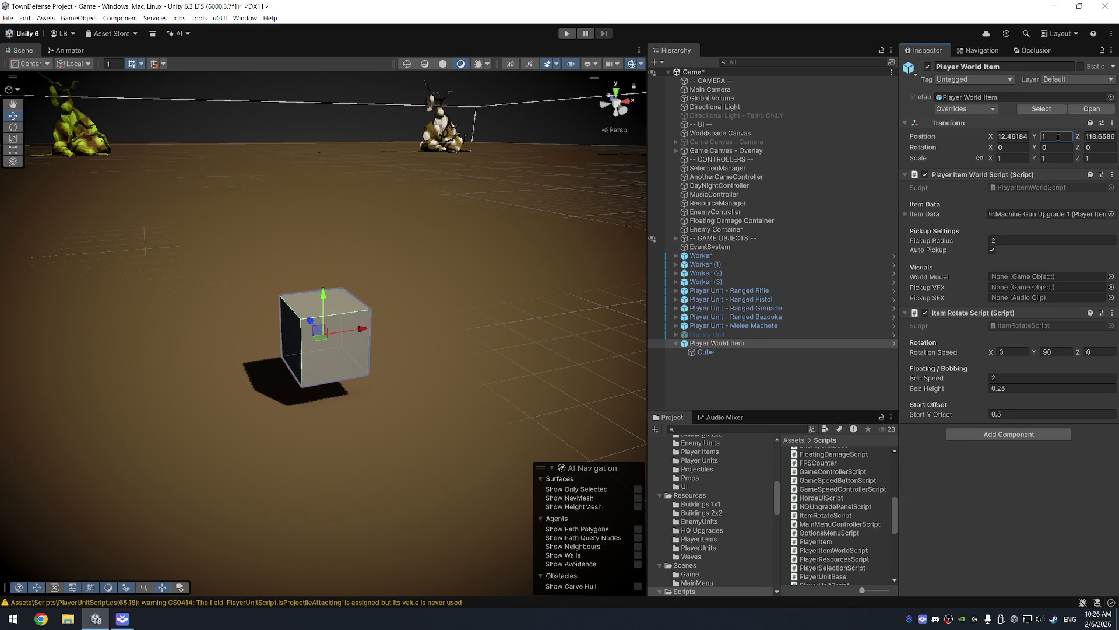
{"action": "left_click_drag", "start_coordinate": [437, 250], "coordinate": [473, 240]}
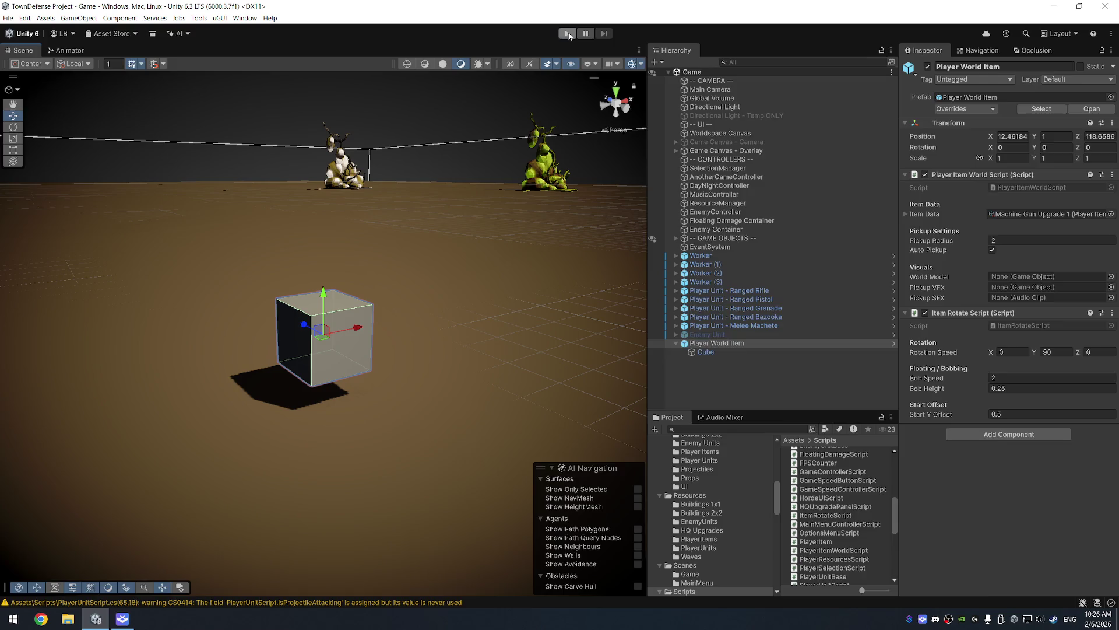
{"action": "left_click", "coordinate": [567, 34]}
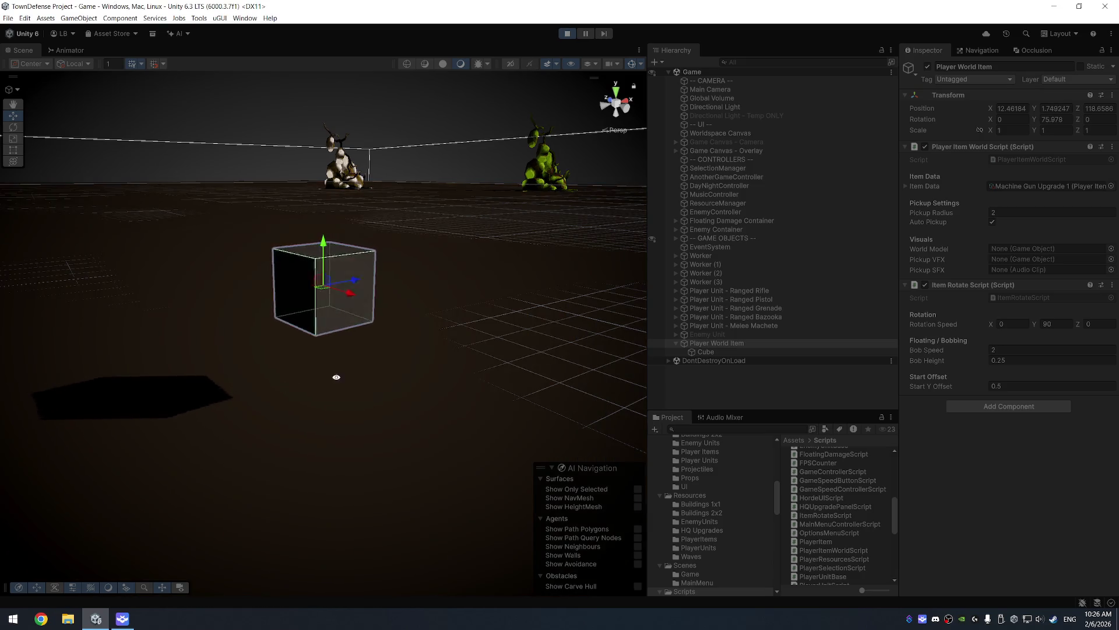
{"action": "mouse_move", "coordinate": [335, 377]}
{"action": "left_mouse_down"}
{"action": "mouse_move", "coordinate": [460, 292]}
{"action": "mouse_move", "coordinate": [402, 388]}
{"action": "mouse_move", "coordinate": [485, 153]}
{"action": "left_mouse_up"}
Step: Stop the game, enable Directional Light - Temp ONLY and set its Intensity to 2
{"action": "left_click", "coordinate": [567, 33]}
{"action": "left_click", "coordinate": [768, 105]}
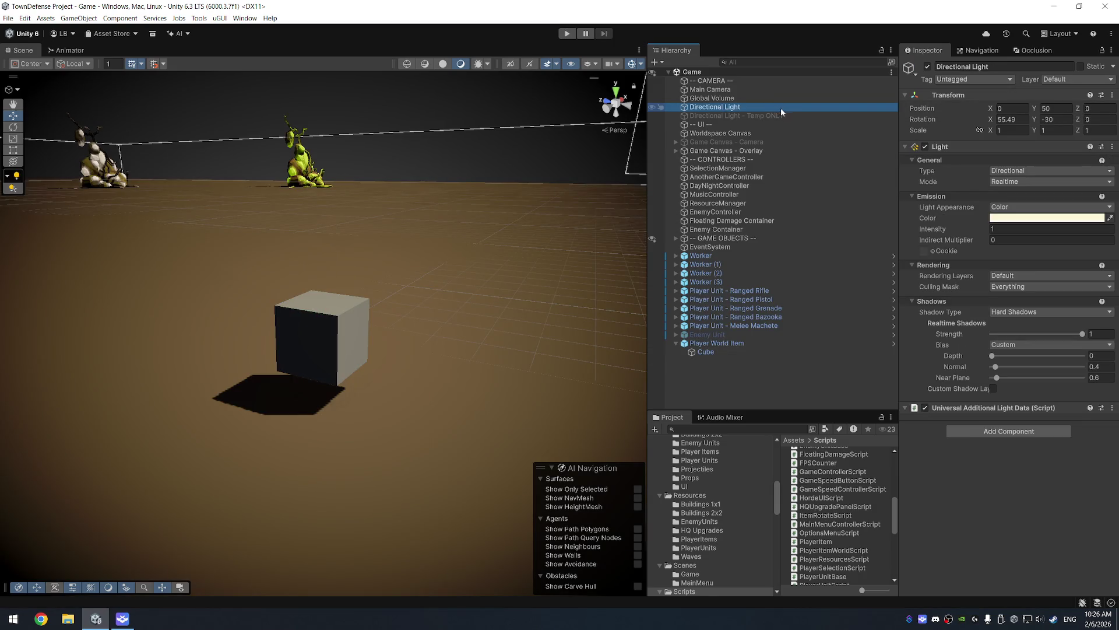
{"action": "left_click", "coordinate": [785, 117]}
{"action": "left_click", "coordinate": [927, 67]}
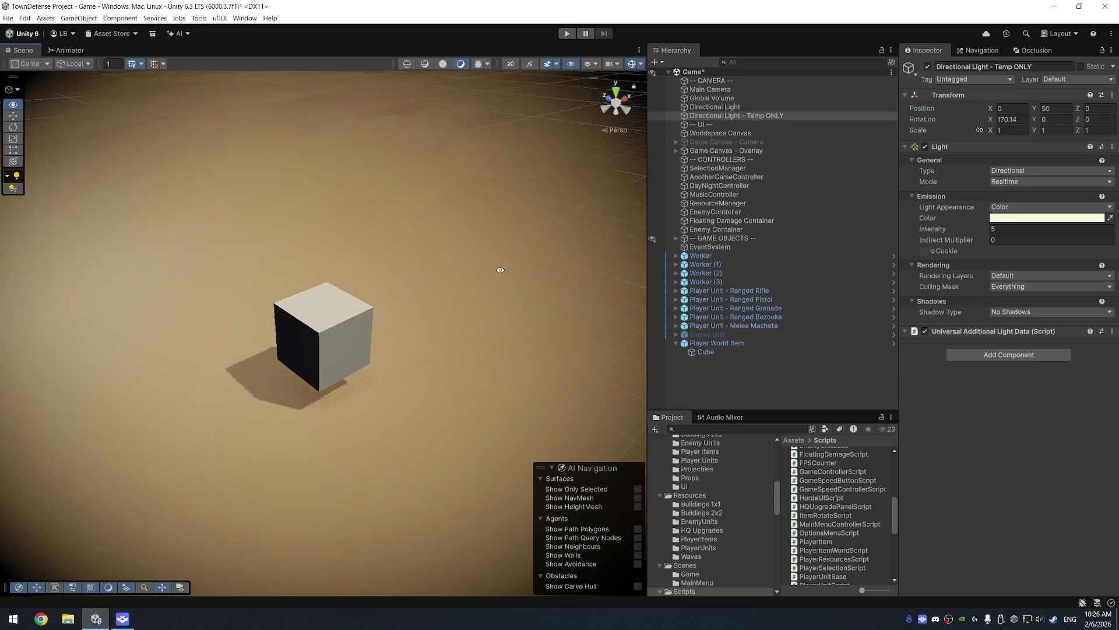
{"action": "left_click", "coordinate": [1016, 229]}
{"action": "type", "text": "3"}
{"action": "key", "text": "BackSpace"}
{"action": "type", "text": "2"}
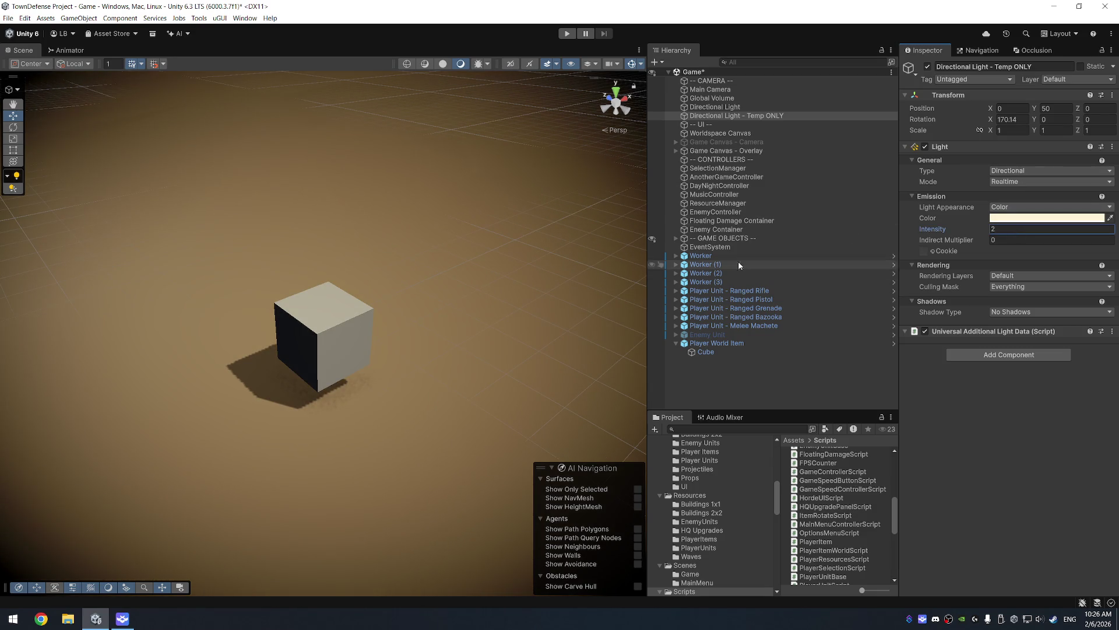
{"action": "left_click", "coordinate": [760, 351]}
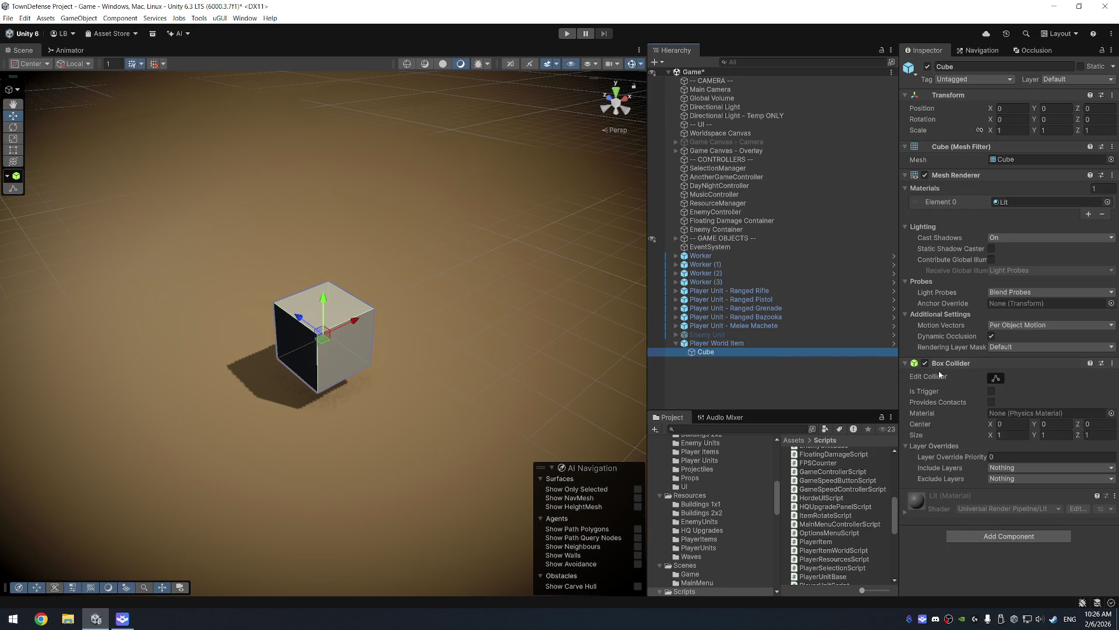
{"action": "left_click", "coordinate": [991, 391]}
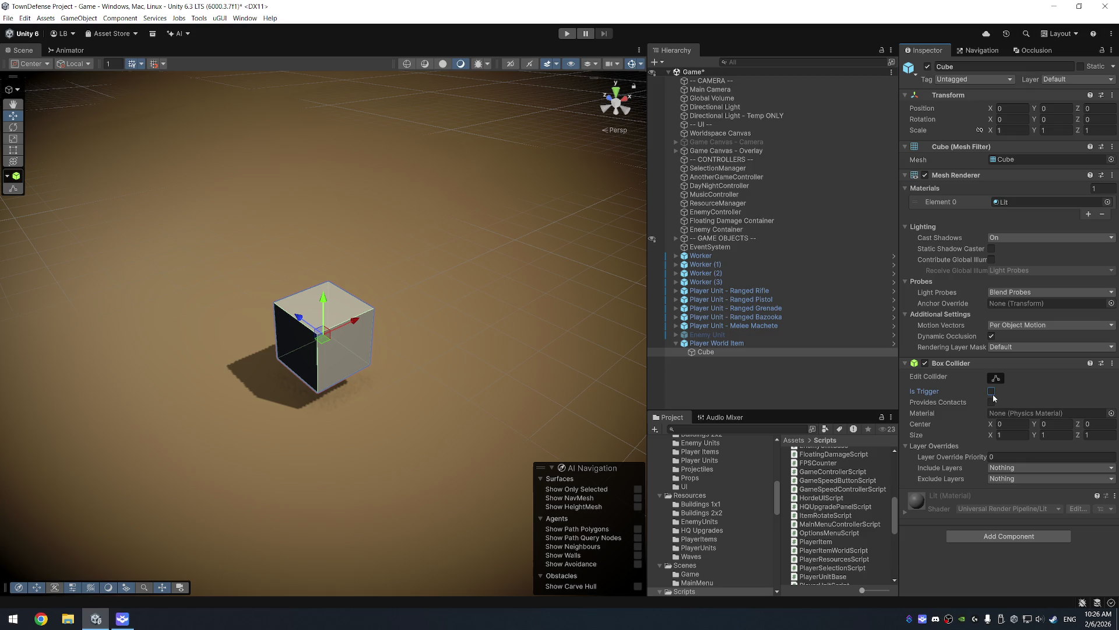
Step: Delete the Cube child object, then undo to restore it
{"action": "right_click", "coordinate": [749, 353]}
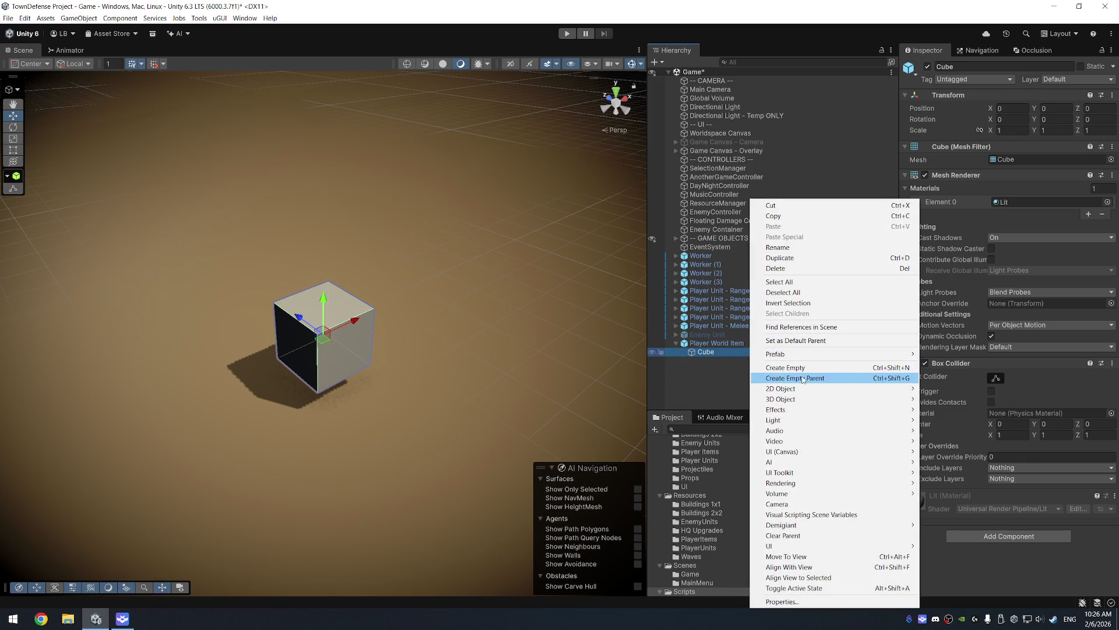
{"action": "left_click", "coordinate": [844, 18]}
{"action": "key", "text": "Delete"}
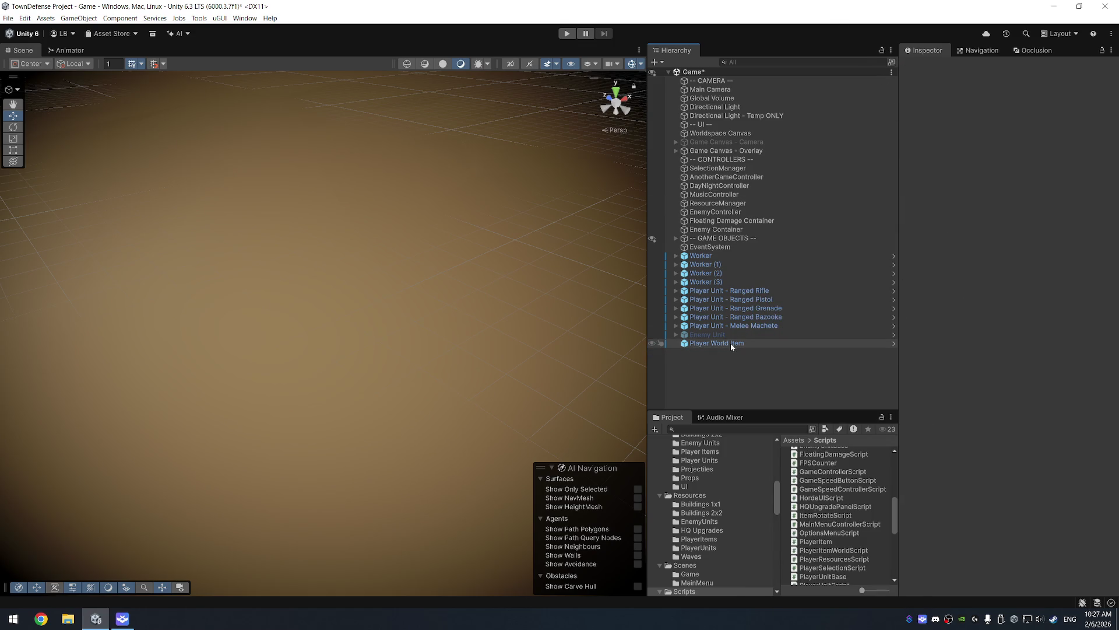
{"action": "right_click", "coordinate": [730, 343]}
{"action": "key", "text": "Escape"}
{"action": "key", "text": "ctrl+z"}
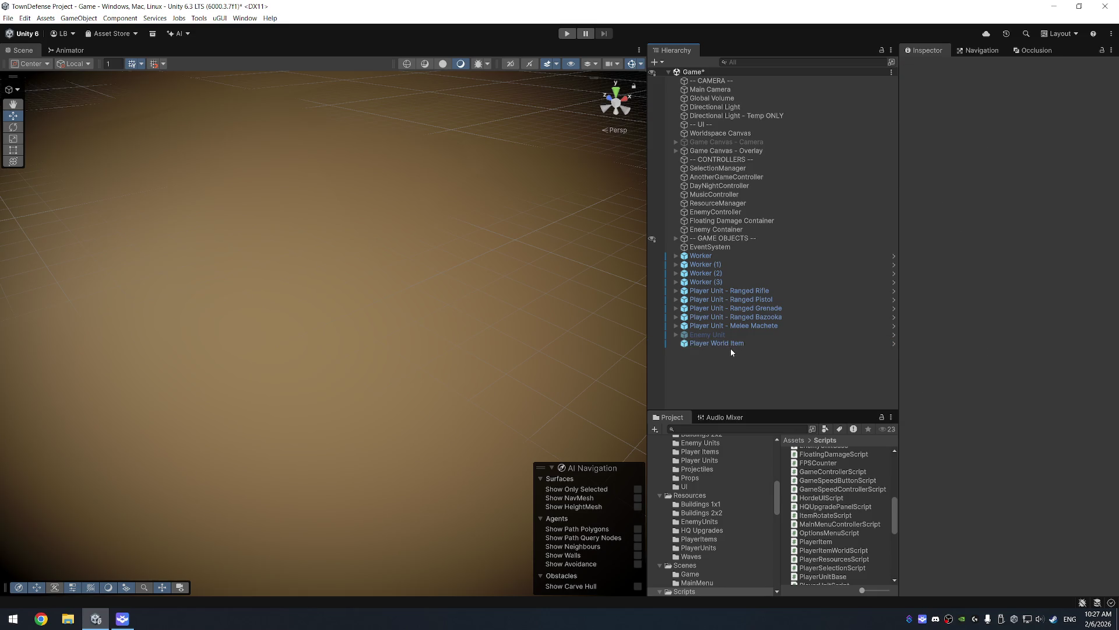
Step: Add a Box Collider component to Player World Item
{"action": "left_click", "coordinate": [730, 343]}
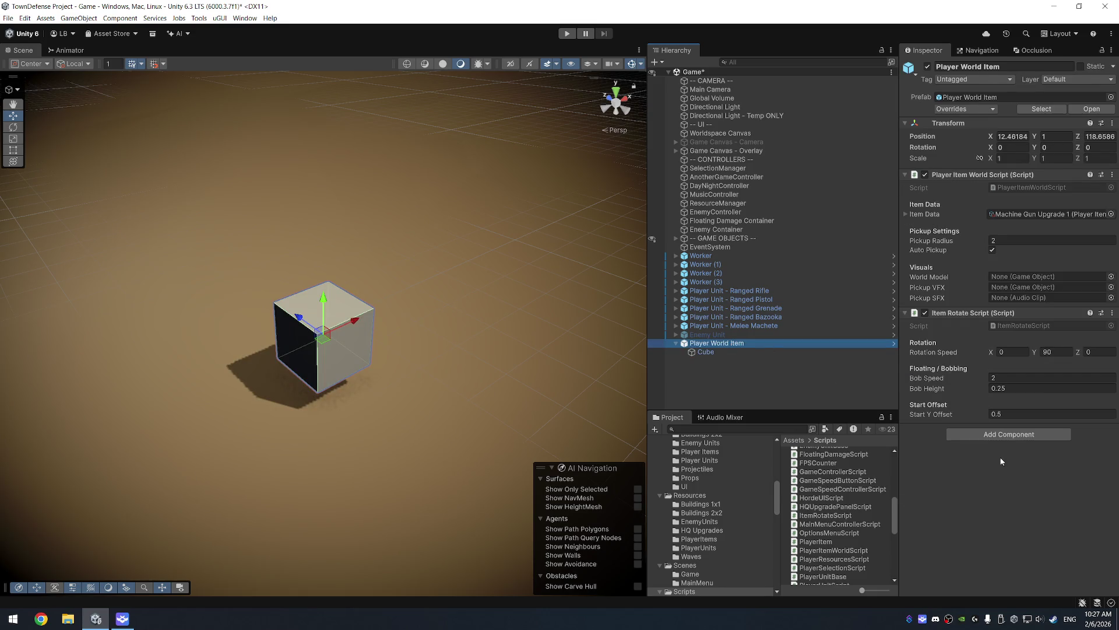
{"action": "left_click", "coordinate": [1009, 436]}
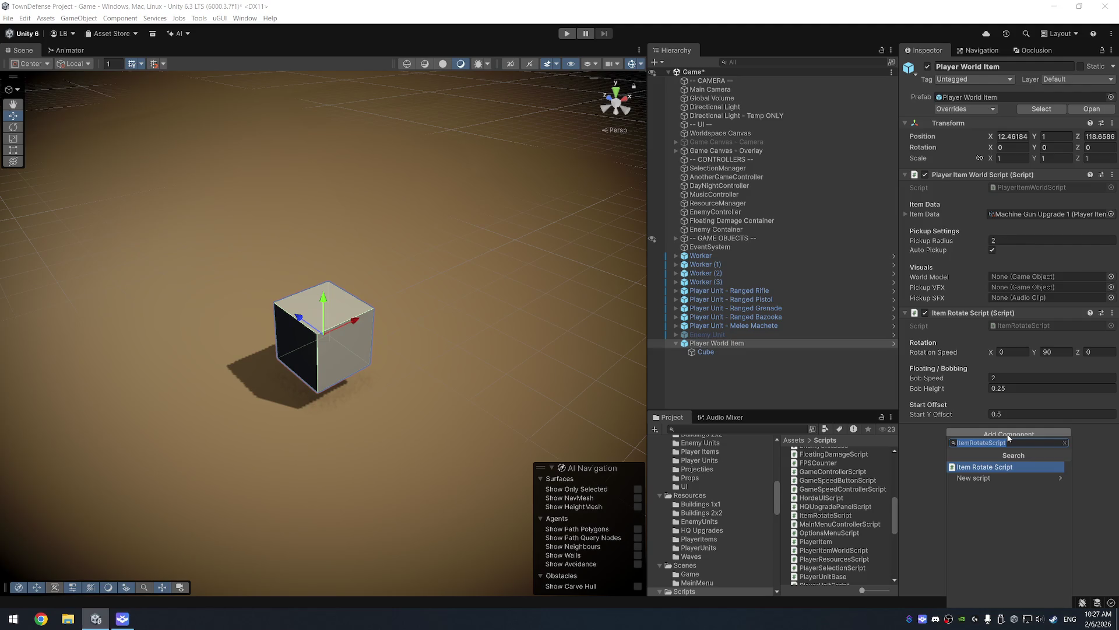
{"action": "type", "text": "Box"}
{"action": "key", "text": "Return"}
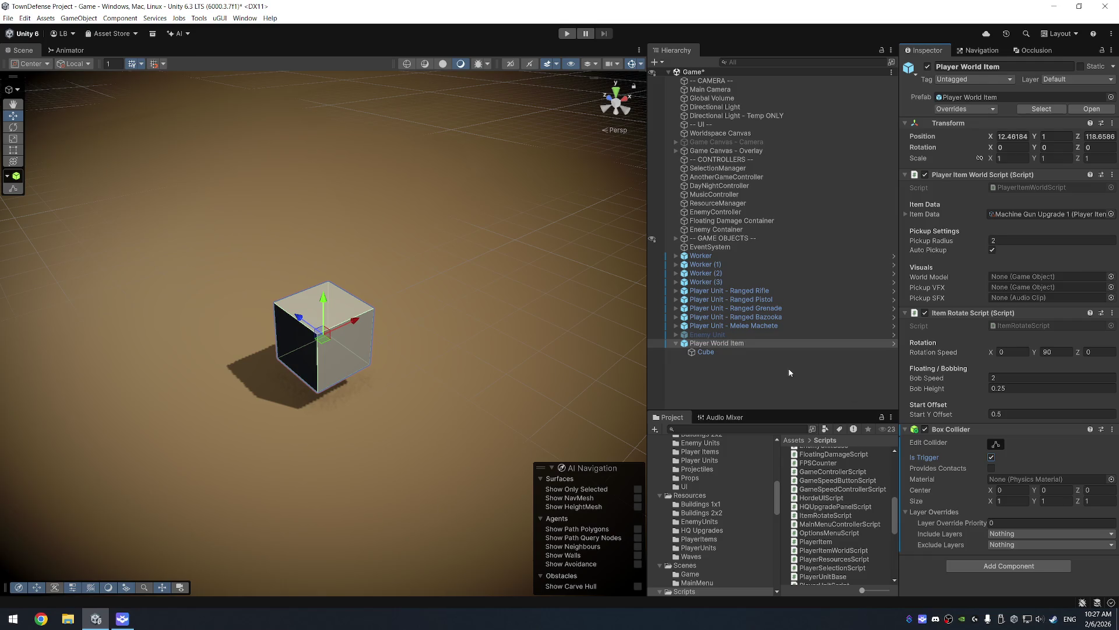
Step: Remove the Cube child's Box Collider and apply the removal to the prefab
{"action": "left_click", "coordinate": [758, 352]}
{"action": "right_click", "coordinate": [954, 364]}
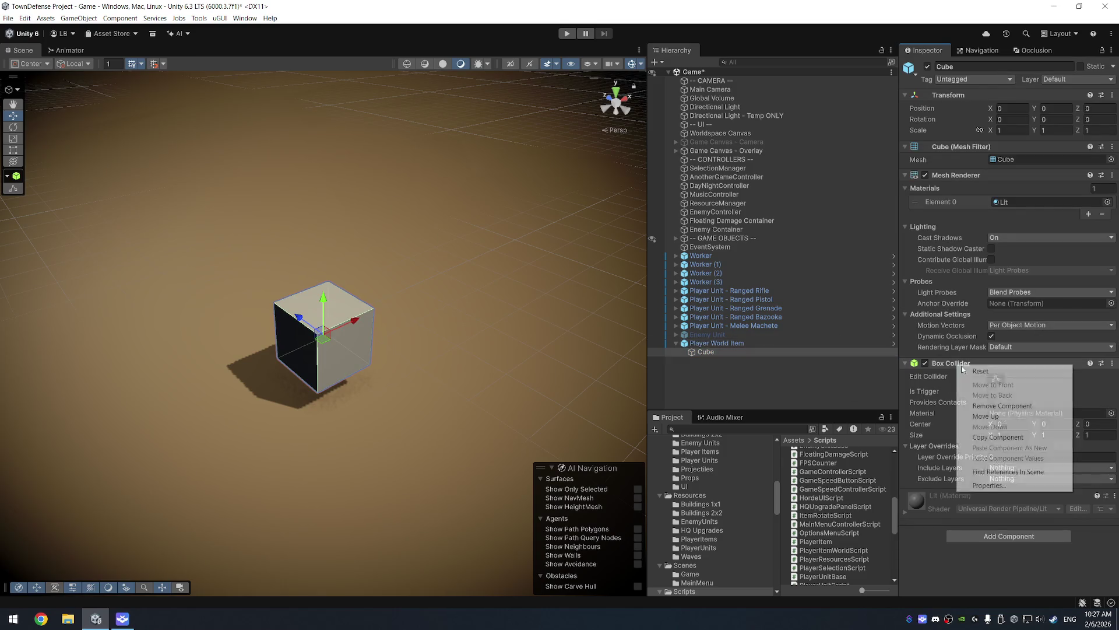
{"action": "left_click", "coordinate": [1003, 407]}
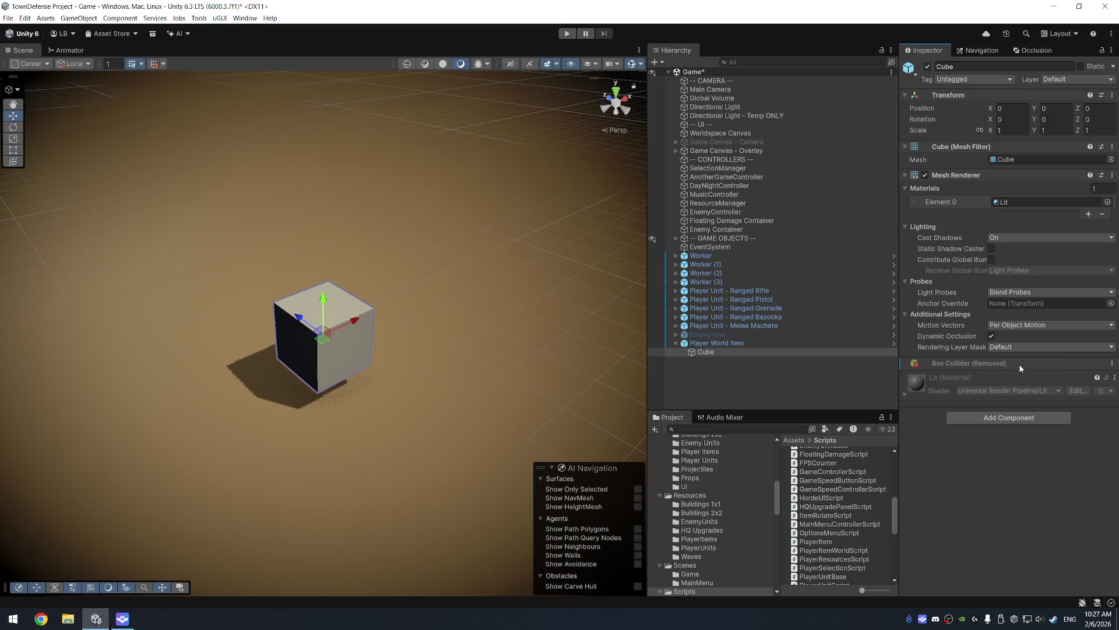
{"action": "mouse_move", "coordinate": [1020, 371]}
{"action": "left_click", "coordinate": [931, 373]}
Step: Set the Player World Item's Box Collider size to 2 × 2 × 2
{"action": "left_click", "coordinate": [749, 343]}
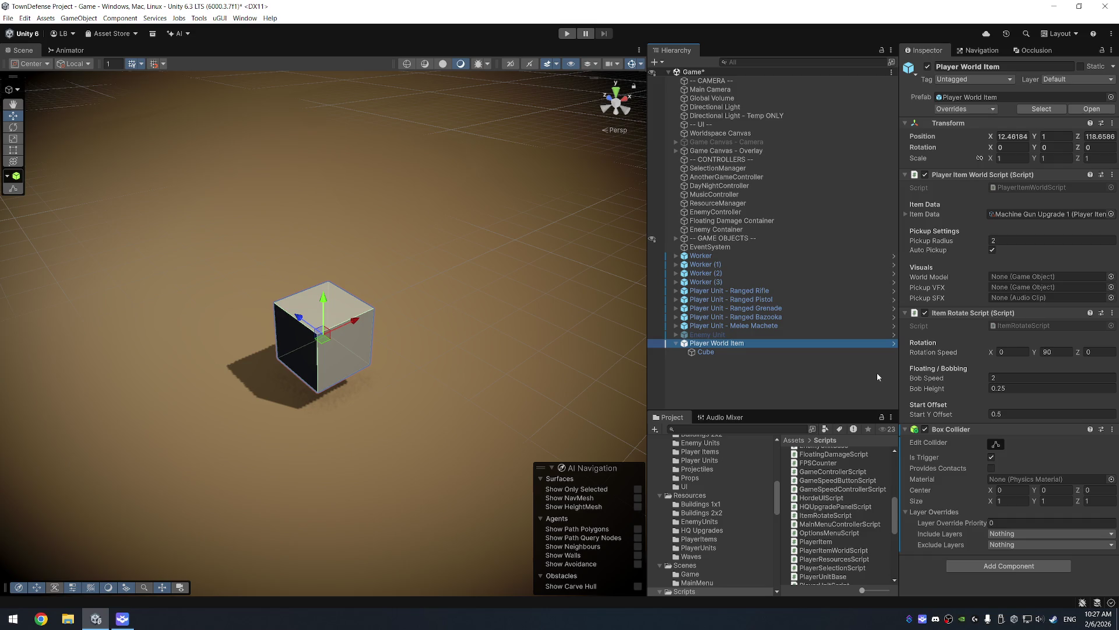
{"action": "left_click", "coordinate": [1008, 501]}
{"action": "type", "text": "2"}
{"action": "key", "text": "Tab"}
{"action": "type", "text": "2"}
{"action": "key", "text": "Tab"}
{"action": "type", "text": "2"}
{"action": "mouse_move", "coordinate": [396, 379]}
{"action": "left_mouse_down"}
{"action": "mouse_move", "coordinate": [373, 373]}
{"action": "mouse_move", "coordinate": [484, 385]}
{"action": "left_mouse_up"}
{"action": "scroll", "coordinate": [466, 280], "scroll_direction": "down", "scroll_amount": 5}
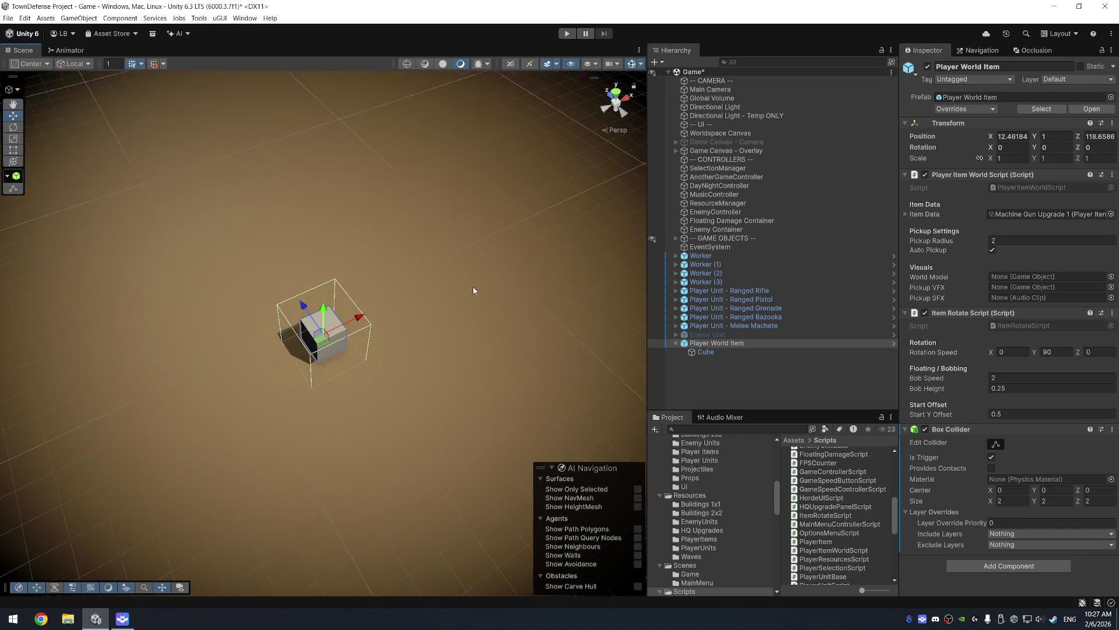
Step: Play the game full-size, click the item cube to pick it up, then stop playing
{"action": "left_click", "coordinate": [567, 33]}
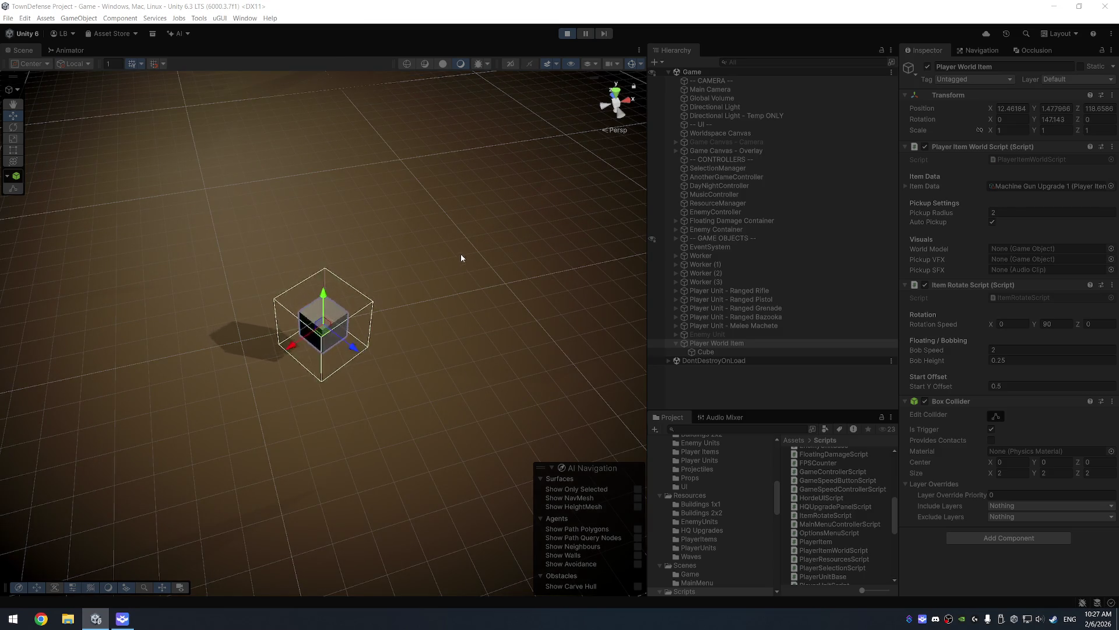
{"action": "mouse_move", "coordinate": [460, 264]}
{"action": "left_mouse_down"}
{"action": "mouse_move", "coordinate": [455, 208]}
{"action": "mouse_move", "coordinate": [474, 222]}
{"action": "left_mouse_up"}
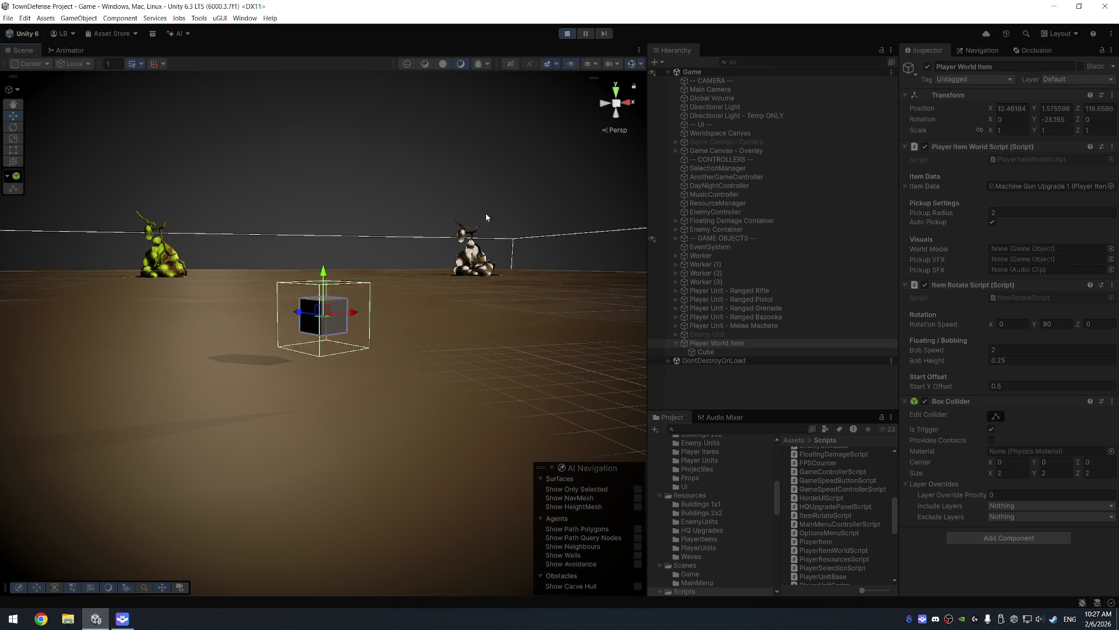
{"action": "left_click", "coordinate": [568, 34]}
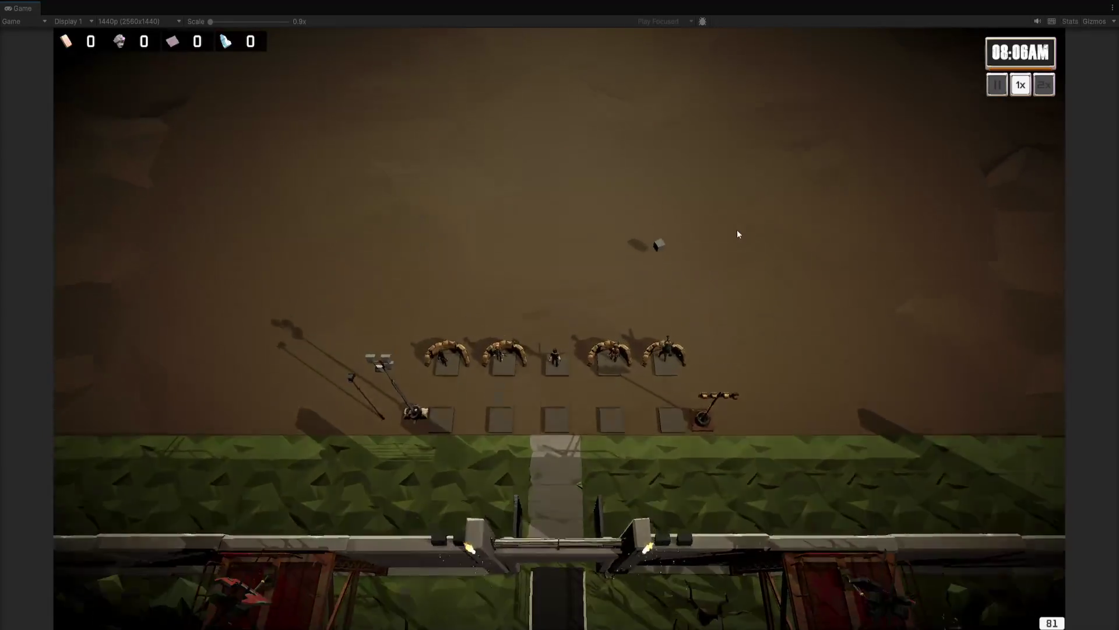
{"action": "left_click", "coordinate": [678, 402]}
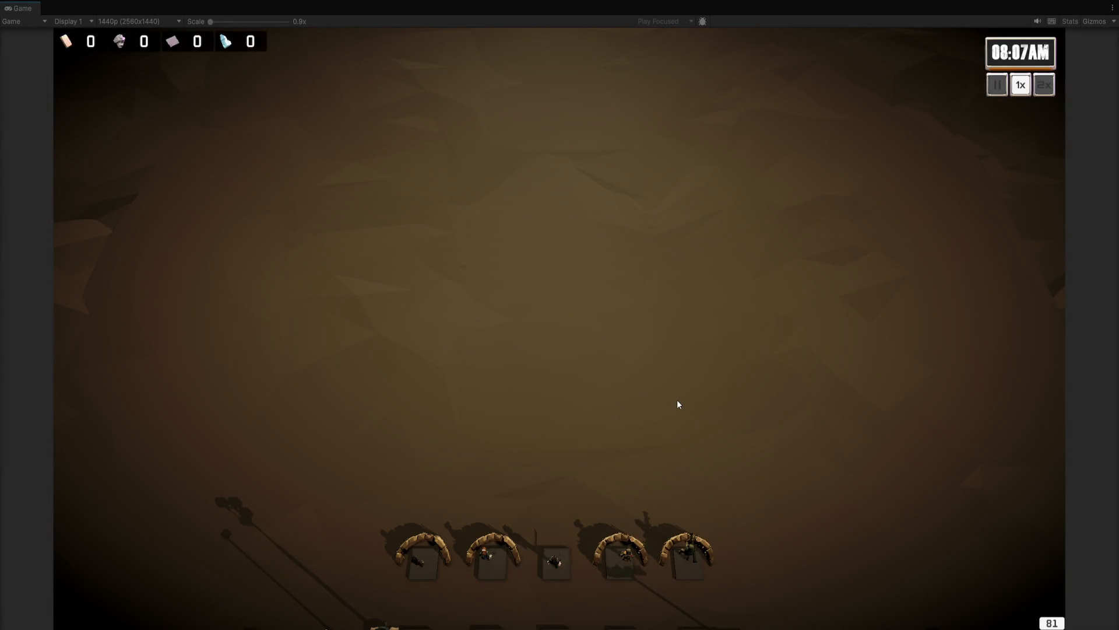
{"action": "key", "text": "ctrl+p"}
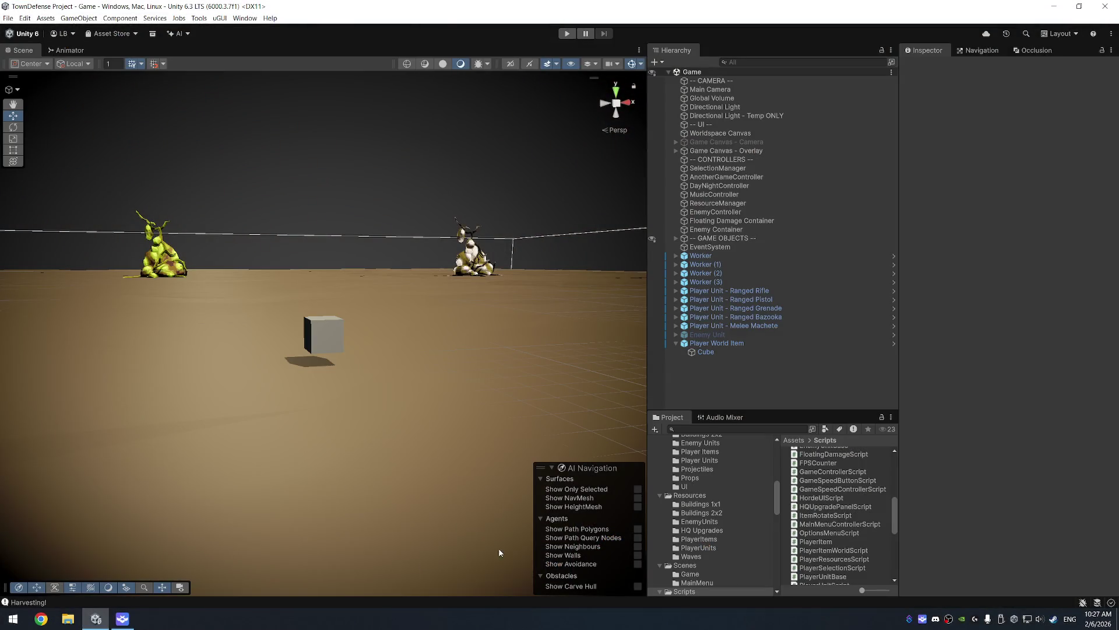
{"action": "left_click", "coordinate": [122, 619]}
Step: Comment out the TryAutoPickup() call on line 31 of PlayerItemWorldScript's Update method
{"action": "left_click", "coordinate": [143, 55]}
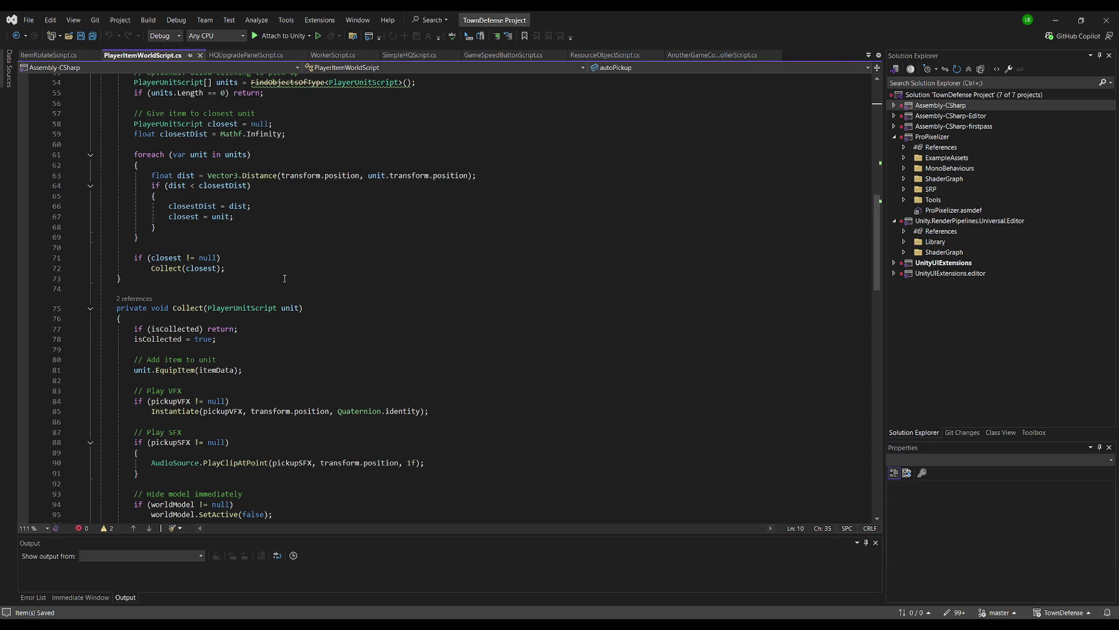
{"action": "scroll", "coordinate": [309, 288], "scroll_direction": "up", "scroll_amount": 15}
{"action": "scroll", "coordinate": [309, 289], "scroll_direction": "up", "scroll_amount": 1}
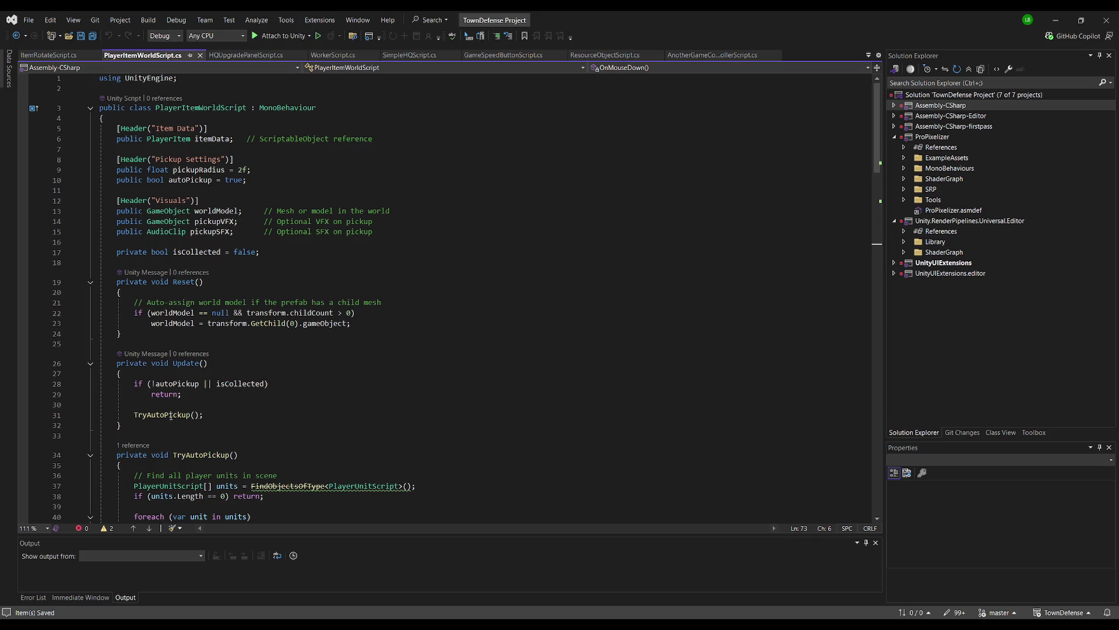
{"action": "scroll", "coordinate": [327, 390], "scroll_direction": "down", "scroll_amount": 4}
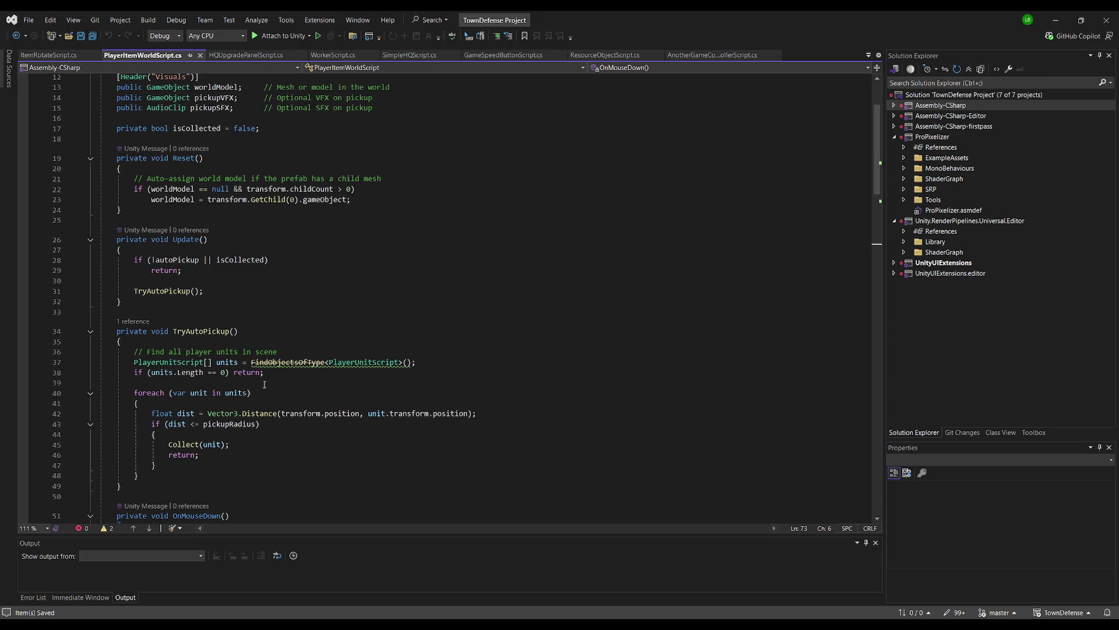
{"action": "left_click", "coordinate": [136, 290]}
{"action": "type", "text": "//"}
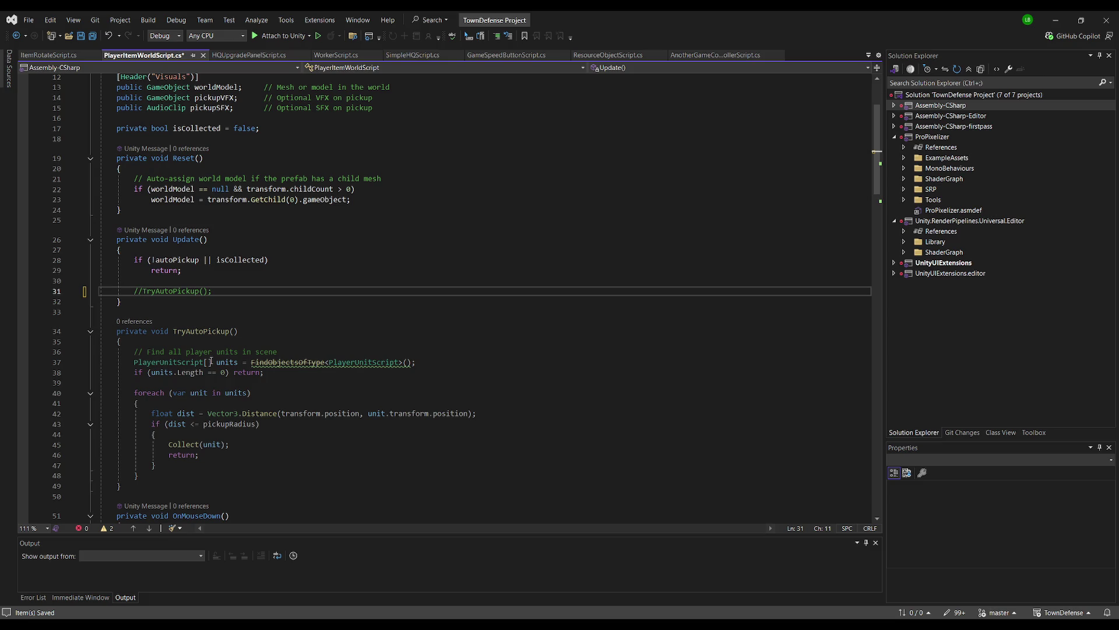
{"action": "left_click", "coordinate": [344, 270]}
{"action": "scroll", "coordinate": [339, 234], "scroll_direction": "down", "scroll_amount": 8}
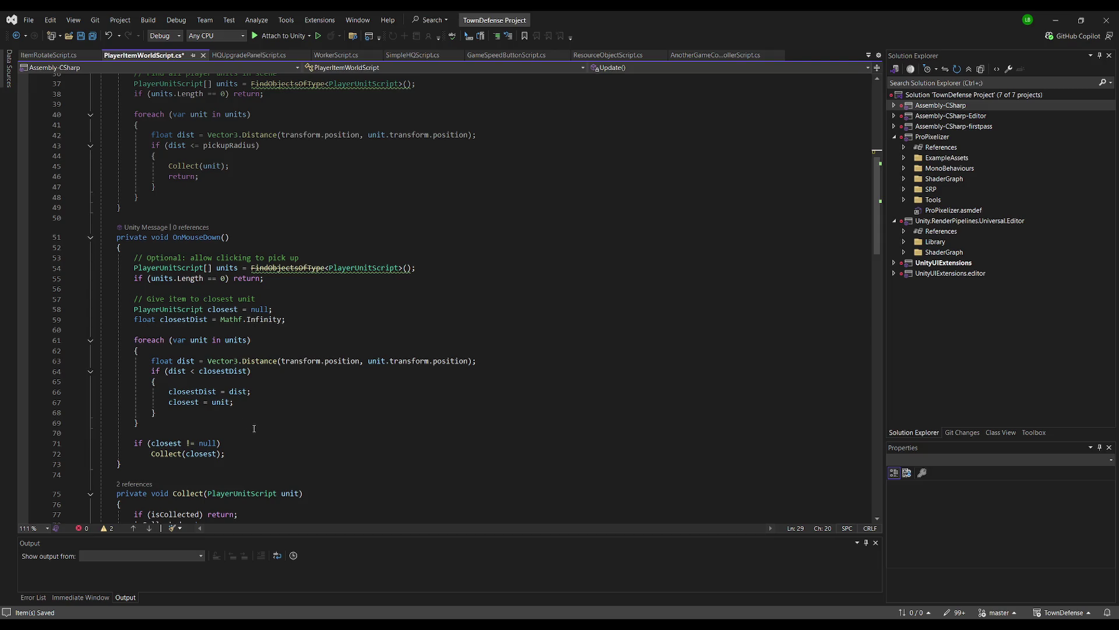
{"action": "scroll", "coordinate": [269, 403], "scroll_direction": "down", "scroll_amount": 2}
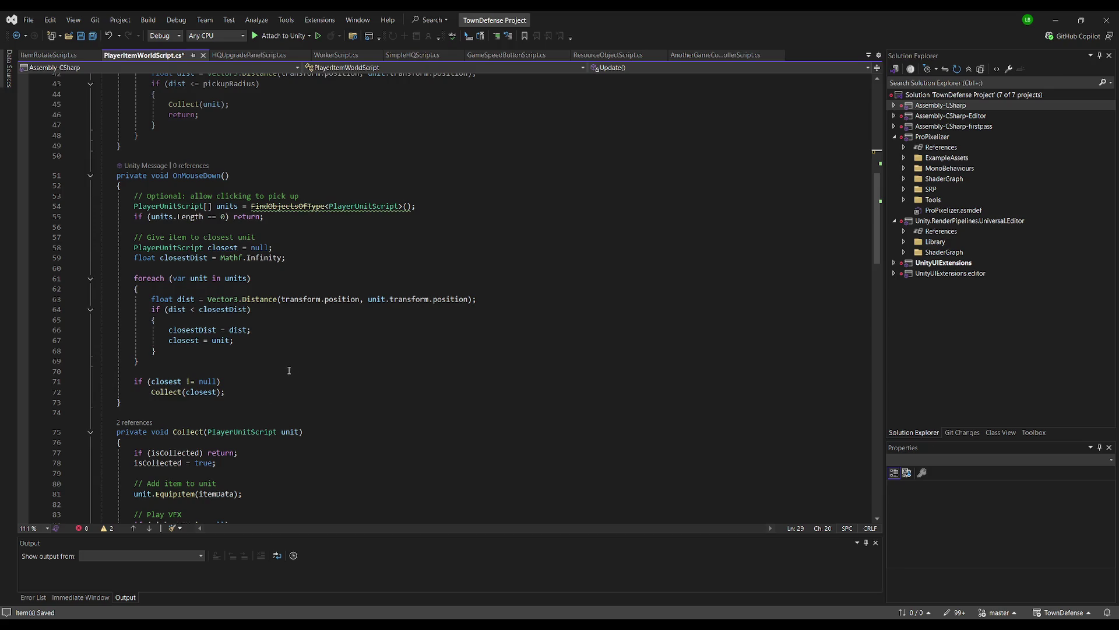
{"action": "scroll", "coordinate": [288, 373], "scroll_direction": "down", "scroll_amount": 2}
Step: Comment out the nearest-unit search lines in OnMouseDown and save the script
{"action": "mouse_move", "coordinate": [162, 308]}
{"action": "left_mouse_down"}
{"action": "mouse_move", "coordinate": [102, 237]}
{"action": "mouse_move", "coordinate": [99, 146]}
{"action": "mouse_move", "coordinate": [87, 148]}
{"action": "left_mouse_up"}
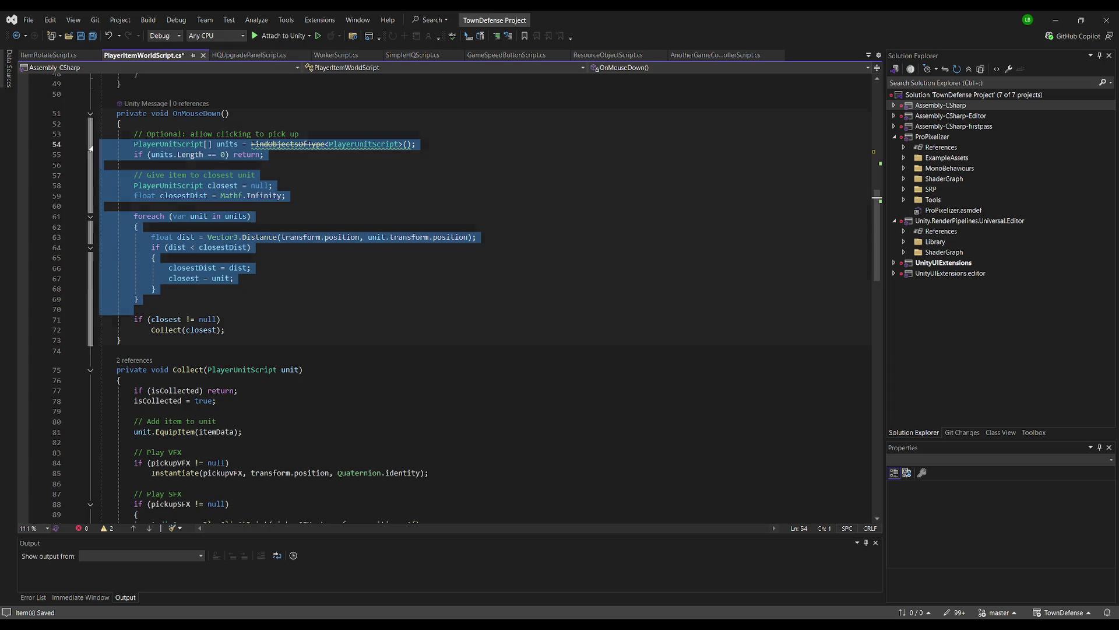
{"action": "key", "text": "ctrl+k"}
{"action": "key", "text": "ctrl+c"}
{"action": "left_click", "coordinate": [263, 113]}
{"action": "key", "text": "Up"}
{"action": "scroll", "coordinate": [264, 113], "scroll_direction": "up", "scroll_amount": 5}
{"action": "left_click", "coordinate": [92, 35]}
Step: Restore the active 'PlayerUnitScript closest = null' declaration, then return to Unity
{"action": "left_click", "coordinate": [228, 268]}
{"action": "scroll", "coordinate": [228, 450], "scroll_direction": "down", "scroll_amount": 1}
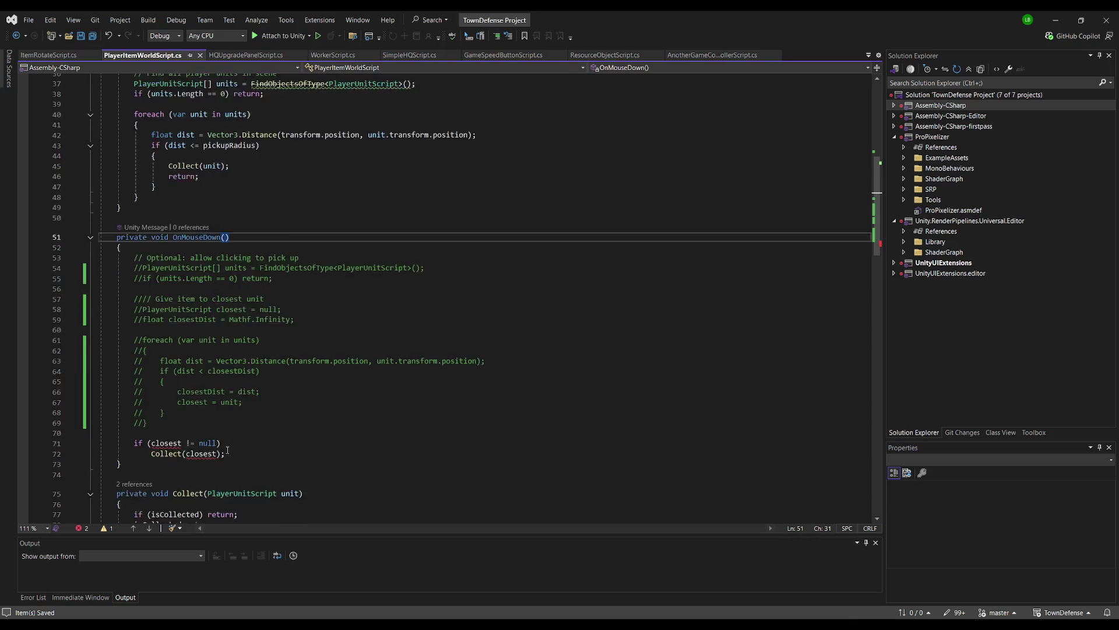
{"action": "scroll", "coordinate": [228, 450], "scroll_direction": "down", "scroll_amount": 1}
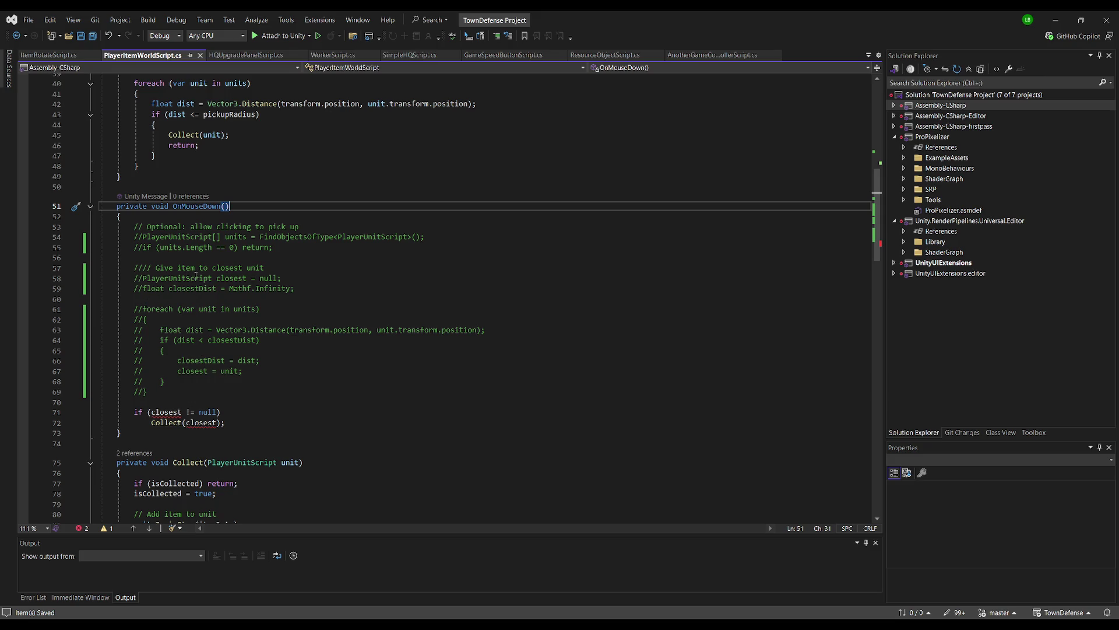
{"action": "left_click", "coordinate": [142, 280]}
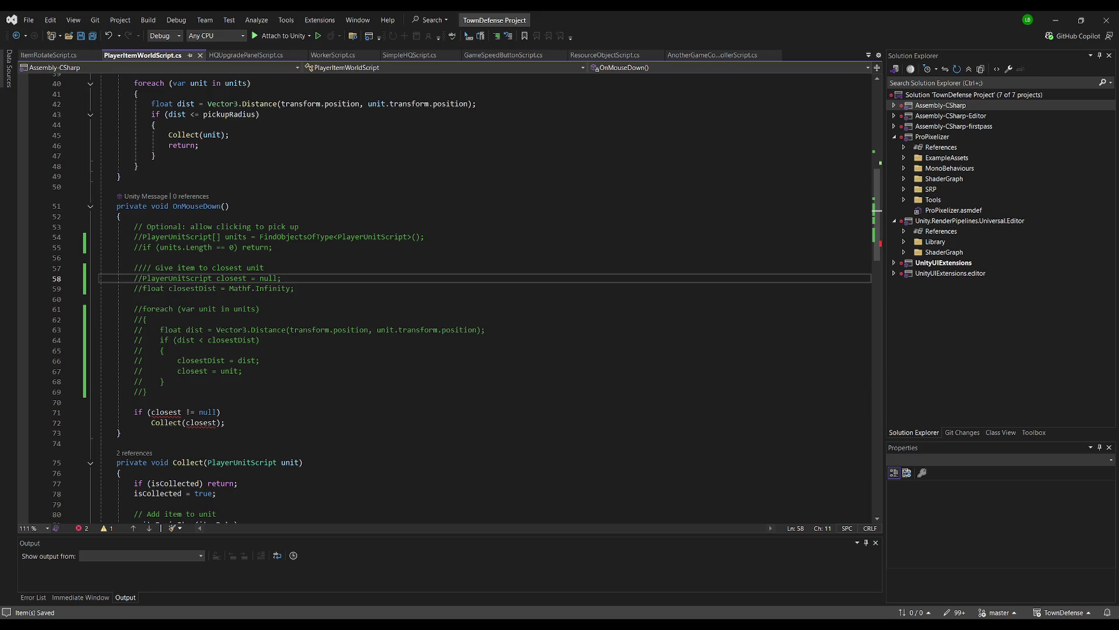
{"action": "key", "text": "BackSpace"}
{"action": "key", "text": "BackSpace"}
{"action": "key", "text": "Up"}
{"action": "key", "text": "Up"}
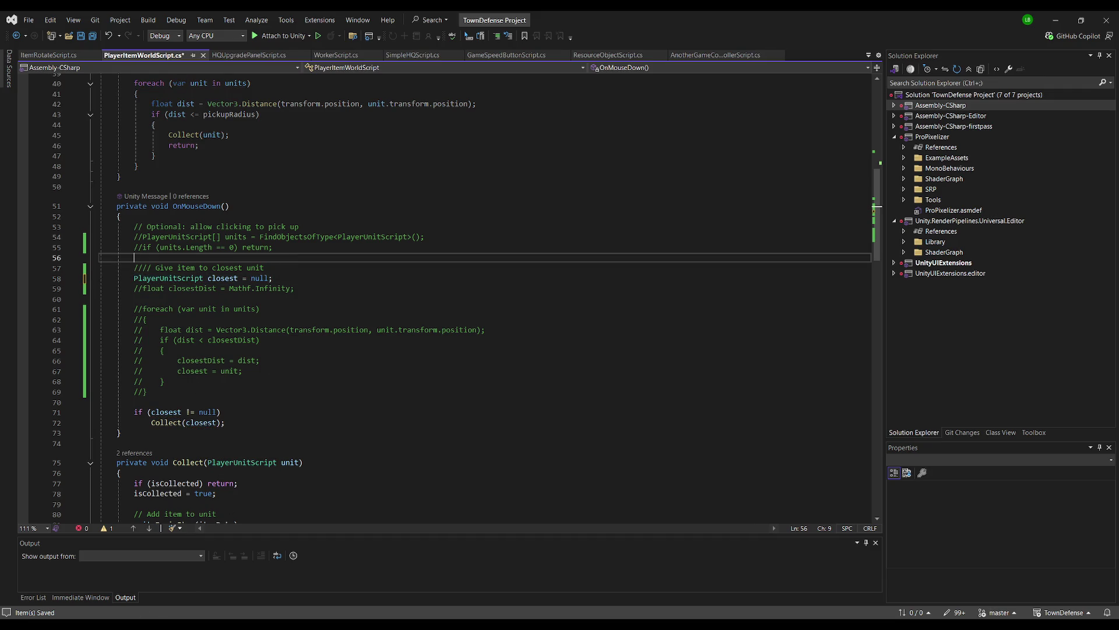
{"action": "key", "text": "alt+Tab"}
{"action": "left_click", "coordinate": [739, 186]}
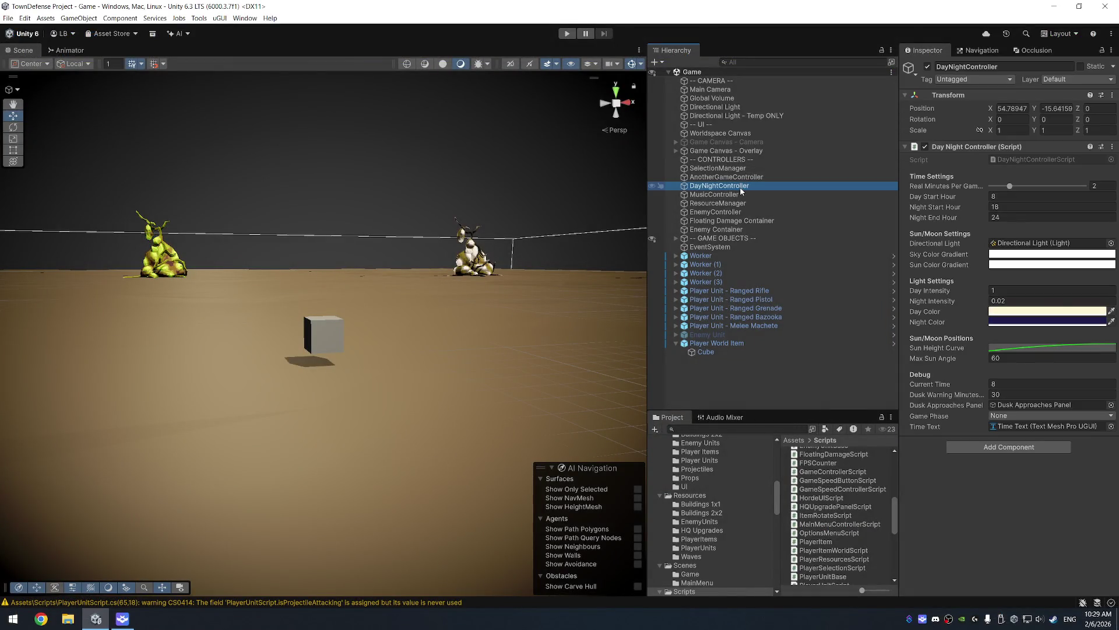
Step: Inspect AnotherGameController, ResourceManager and DayNightController, then open AnotherGameControllerScript in Visual Studio
{"action": "left_click", "coordinate": [737, 177]}
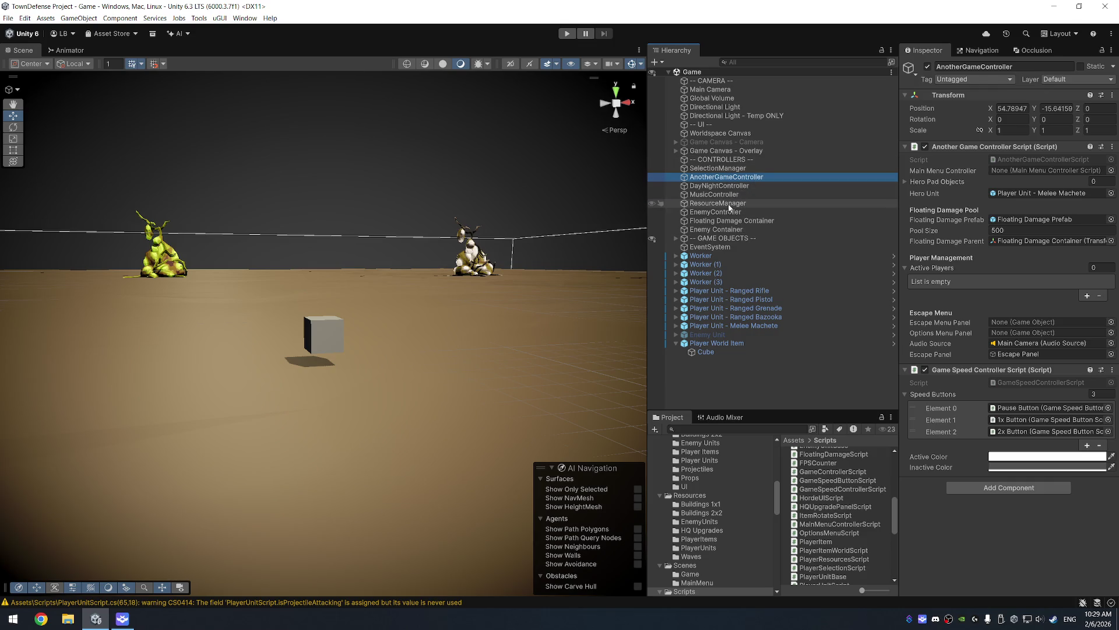
{"action": "left_click", "coordinate": [726, 204]}
{"action": "left_click", "coordinate": [729, 187]}
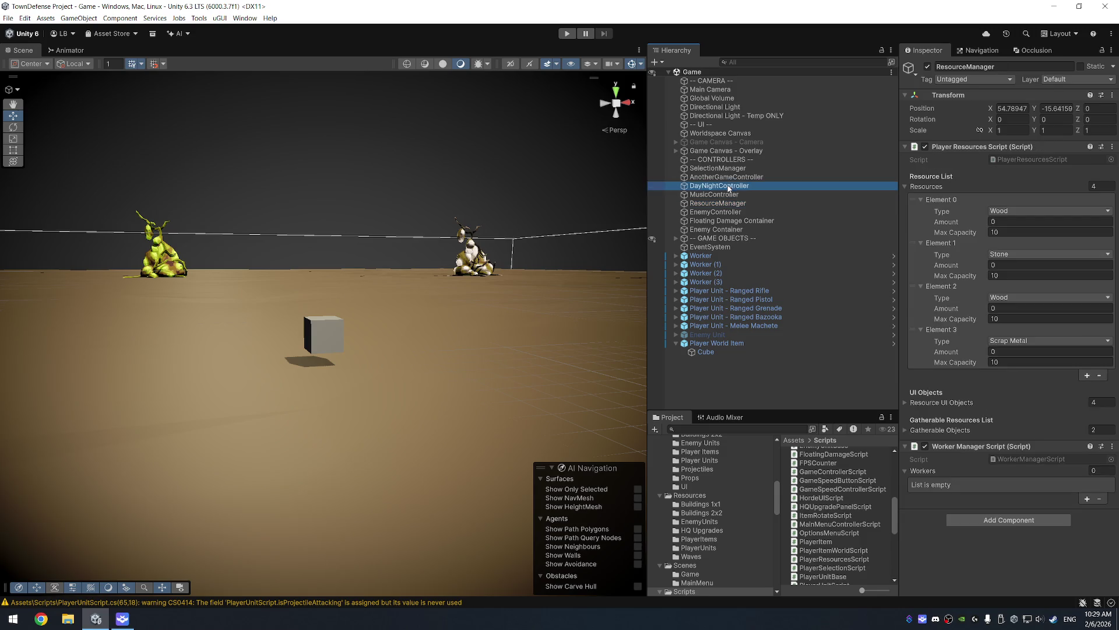
{"action": "left_click", "coordinate": [730, 178]}
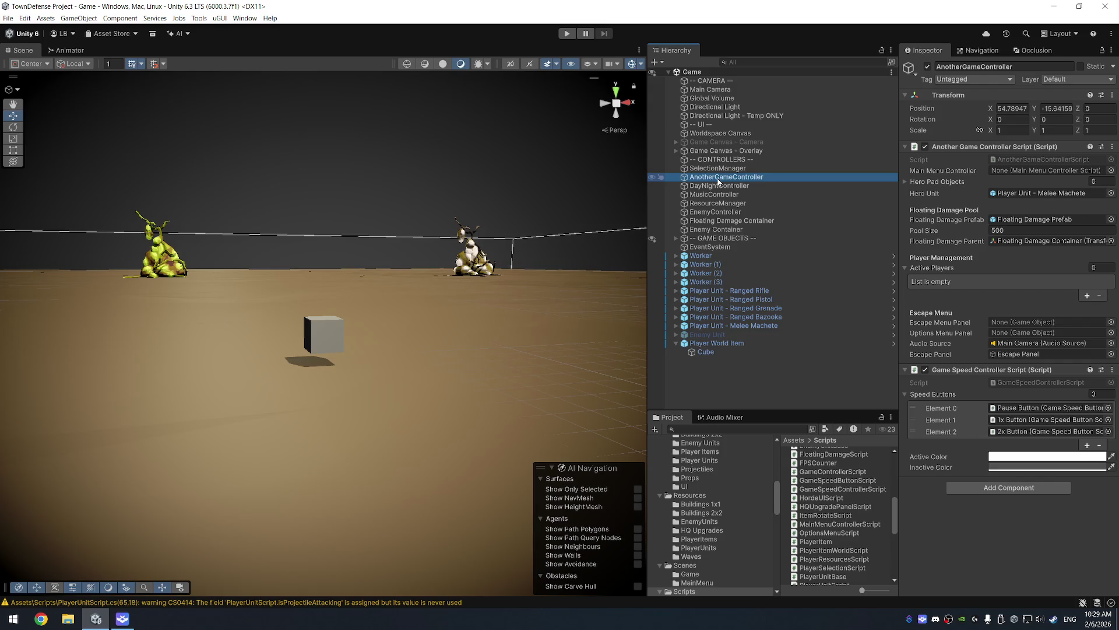
{"action": "left_click", "coordinate": [1052, 160]}
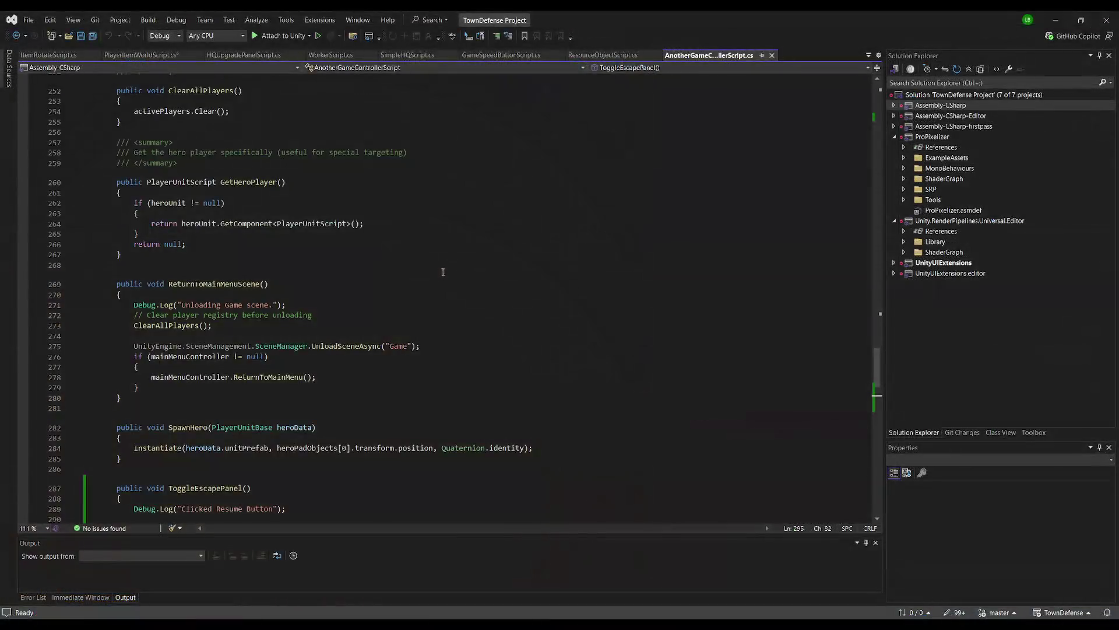
Step: Read the heroUnit, floating damage pool and escape menu panel fields in AnotherGameControllerScript
{"action": "left_click", "coordinate": [324, 177]}
{"action": "scroll", "coordinate": [367, 403], "scroll_direction": "down", "scroll_amount": 2}
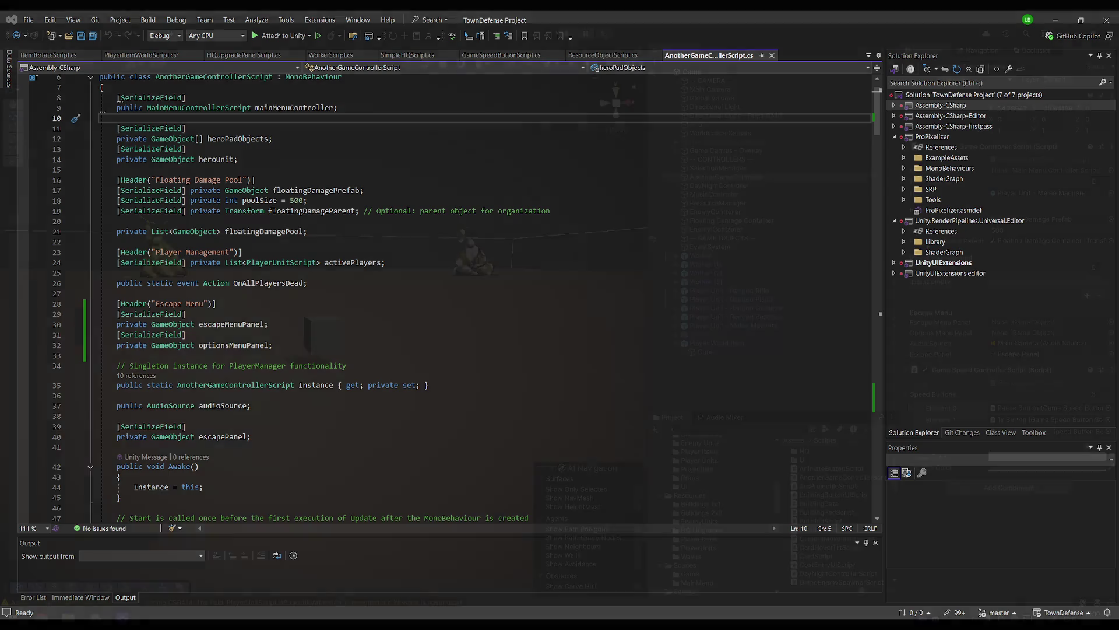
{"action": "key", "text": "alt+Tab"}
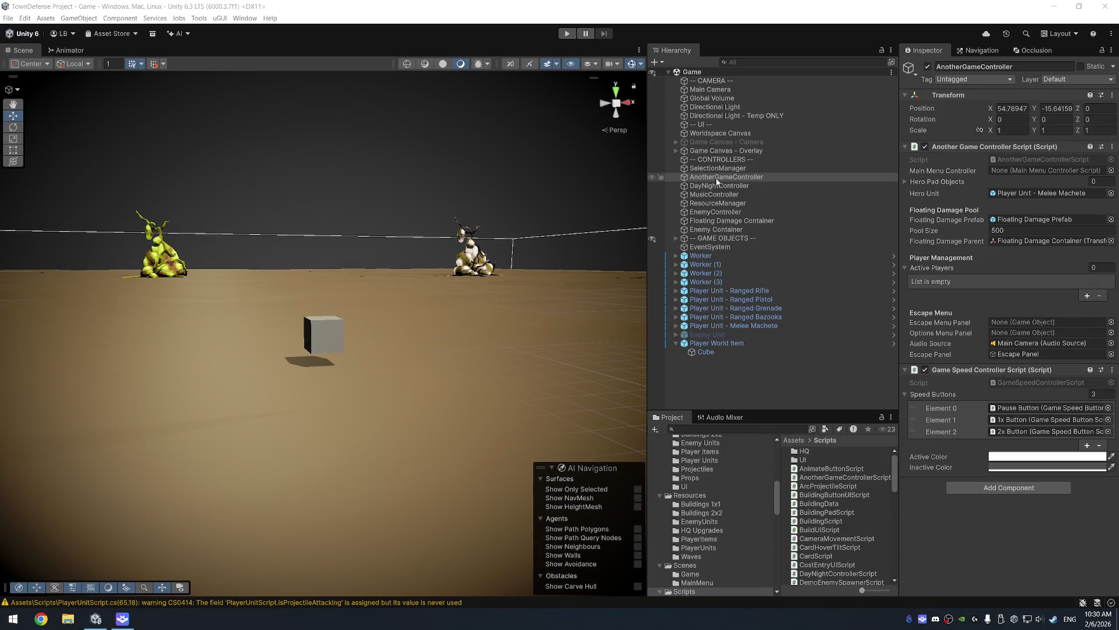
Step: Create an empty PlayerItemController object under the CONTROLLERS divider in the Hierarchy
{"action": "right_click", "coordinate": [724, 163]}
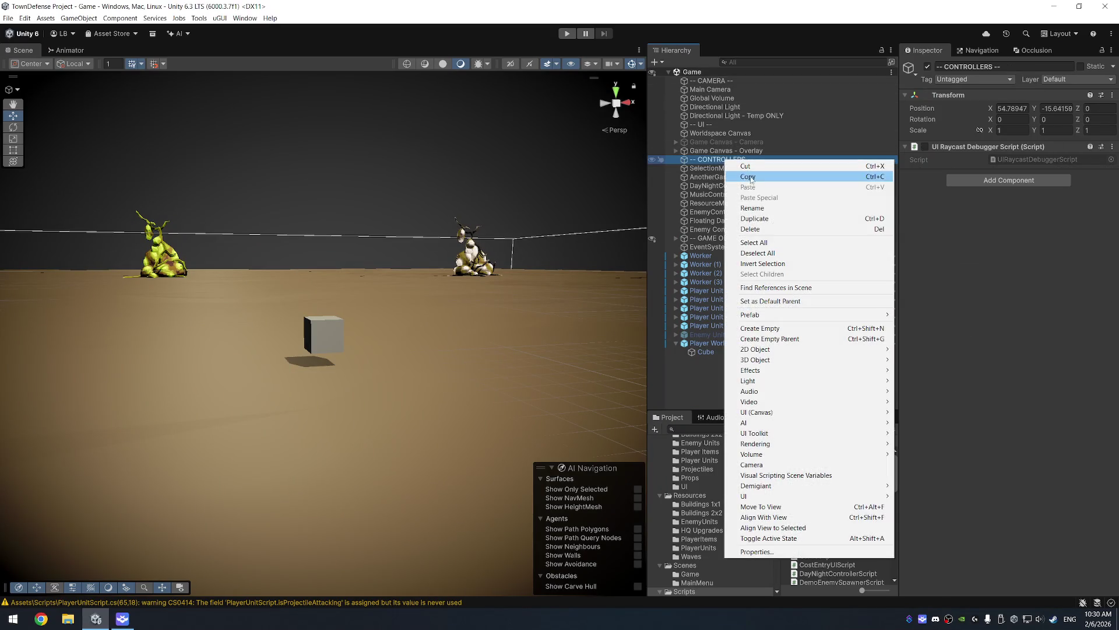
{"action": "left_click", "coordinate": [801, 328]}
{"action": "type", "text": "PlayerItemController"}
{"action": "key", "text": "Return"}
{"action": "left_click_drag", "start_coordinate": [707, 169], "coordinate": [683, 178]}
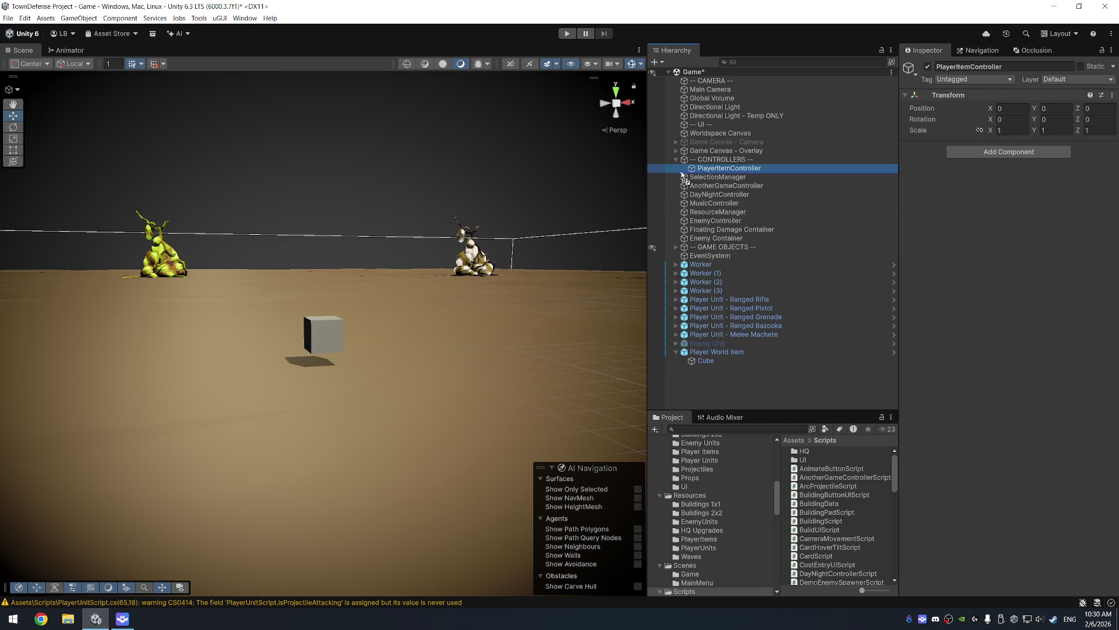
{"action": "key", "text": "alt+Tab"}
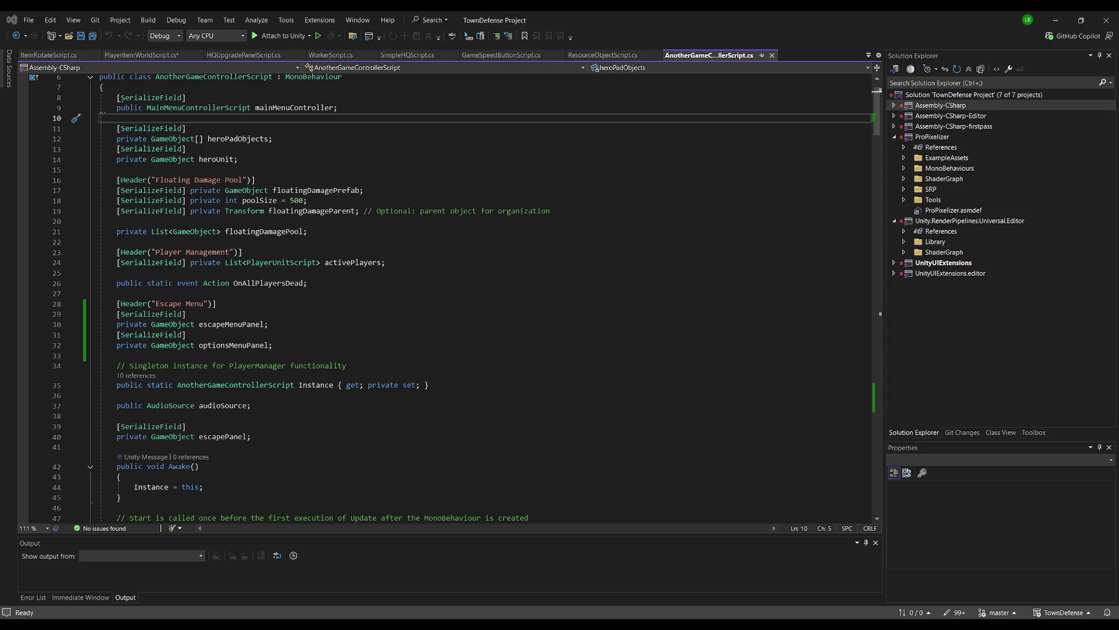
Step: Attach a new script named PlayerItemControllerScript to the PlayerItemController object
{"action": "key", "text": "alt+Tab"}
{"action": "left_click", "coordinate": [1009, 151]}
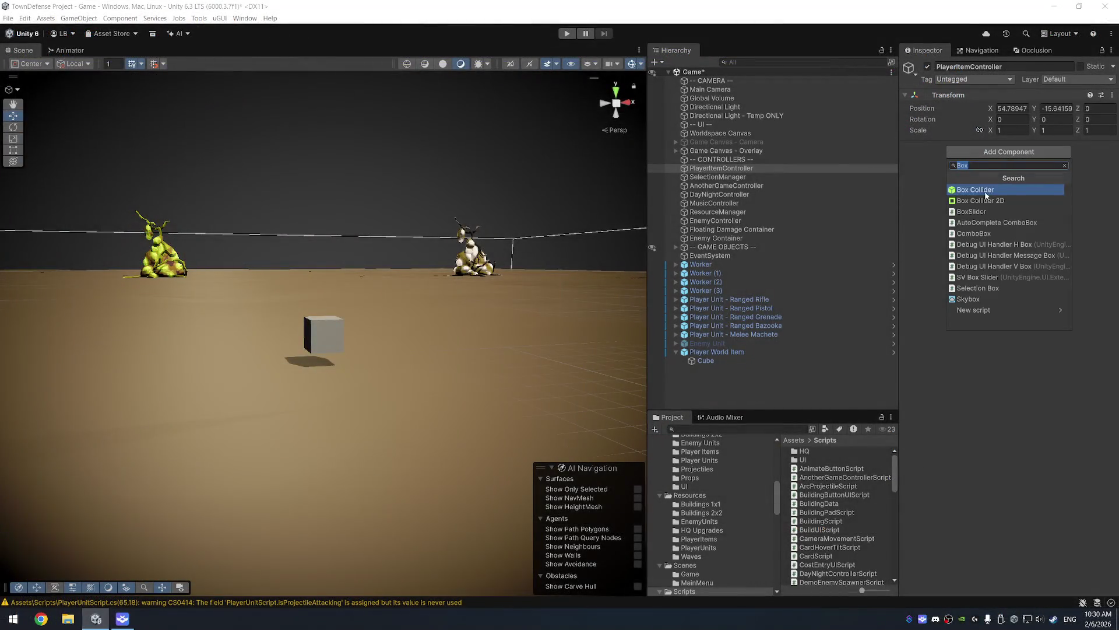
{"action": "left_click", "coordinate": [979, 314]}
{"action": "type", "text": "PlayerItemContro"}
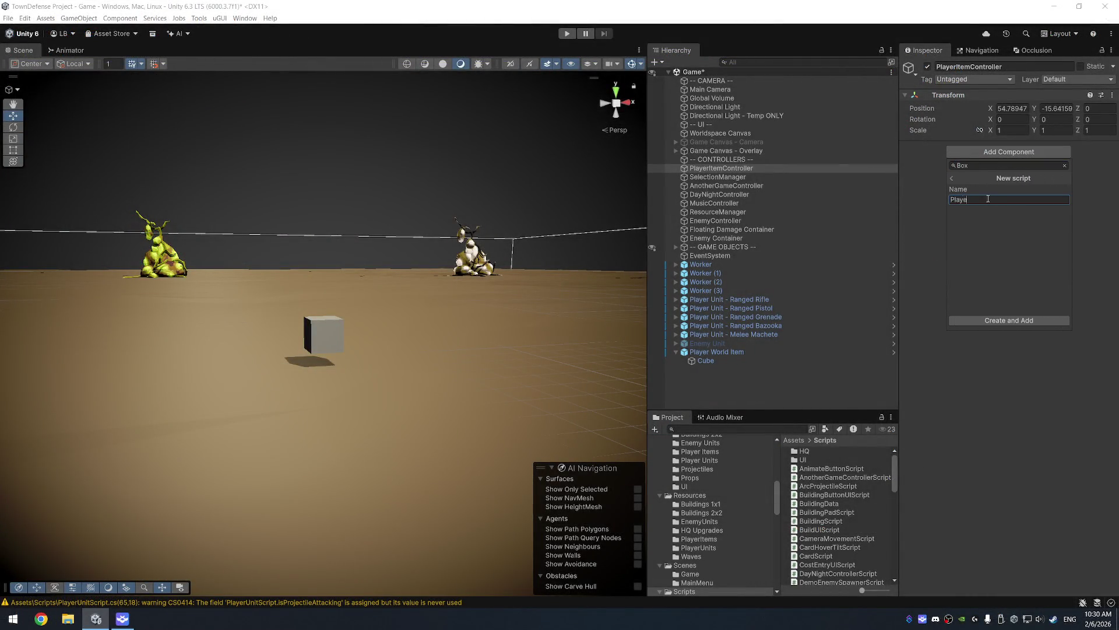
{"action": "type", "text": "llerScript"}
{"action": "left_click", "coordinate": [1008, 320]}
{"action": "left_click", "coordinate": [437, 318]}
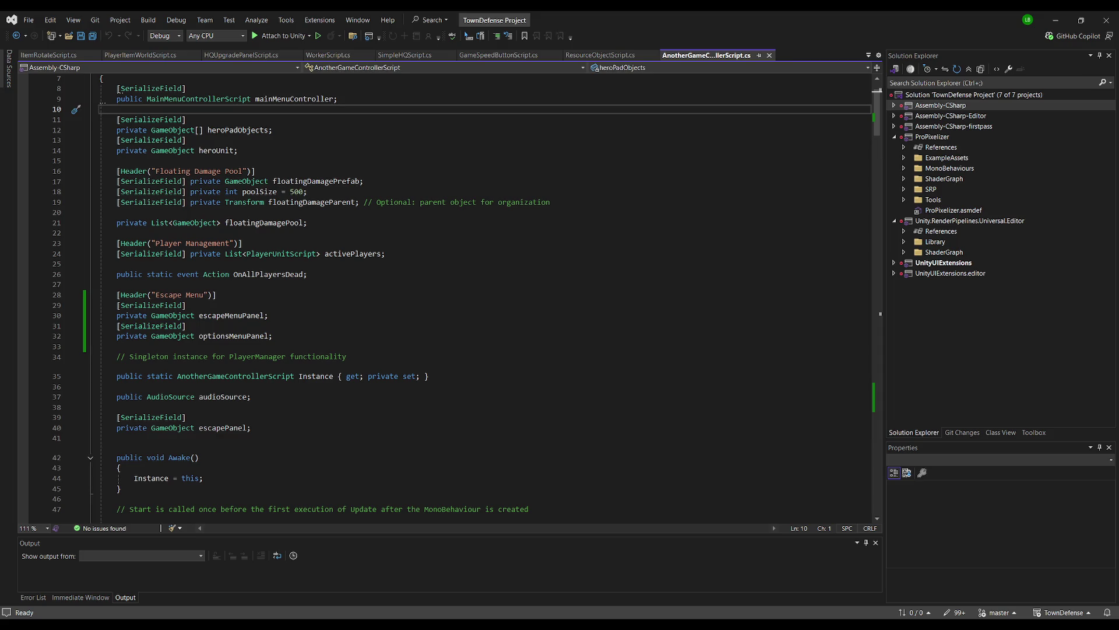
{"action": "key", "text": "alt+Tab"}
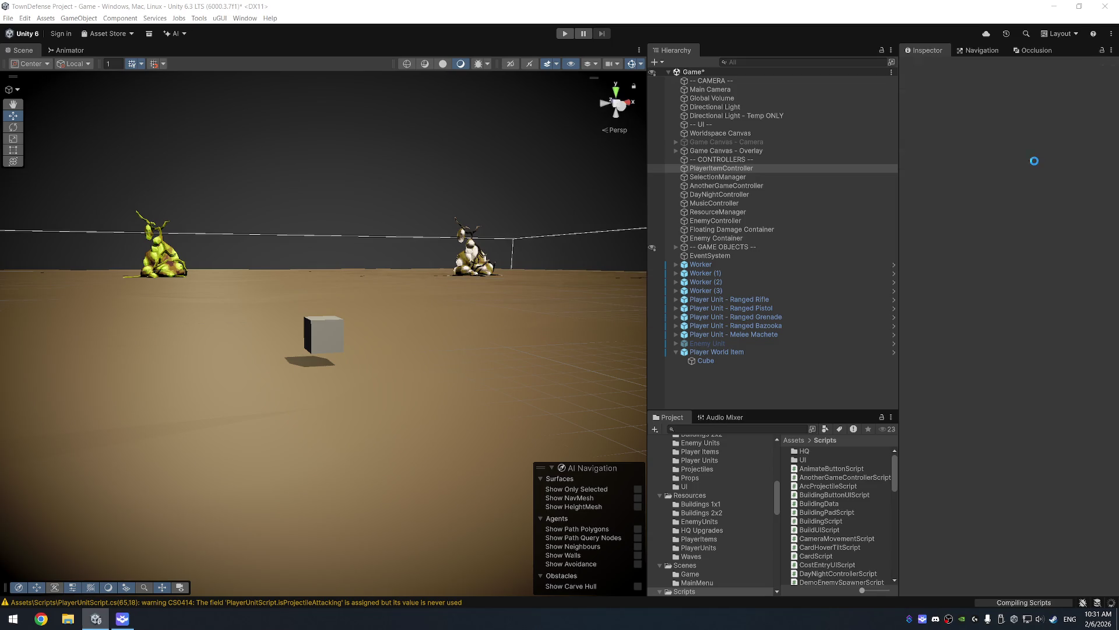
{"action": "left_click", "coordinate": [1034, 160]}
Step: Open and save PlayerItemControllerScript, then select all of PlayerItemWorldScript's code
{"action": "double_click", "coordinate": [1034, 160]}
{"action": "key", "text": "ctrl+s"}
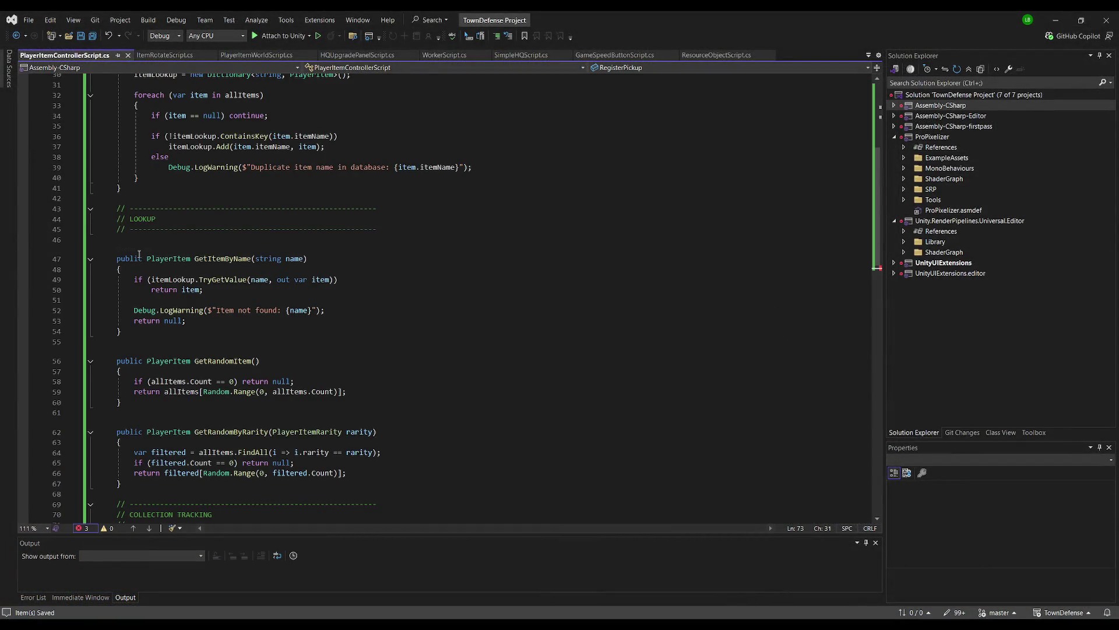
{"action": "scroll", "coordinate": [216, 250], "scroll_direction": "up", "scroll_amount": 10}
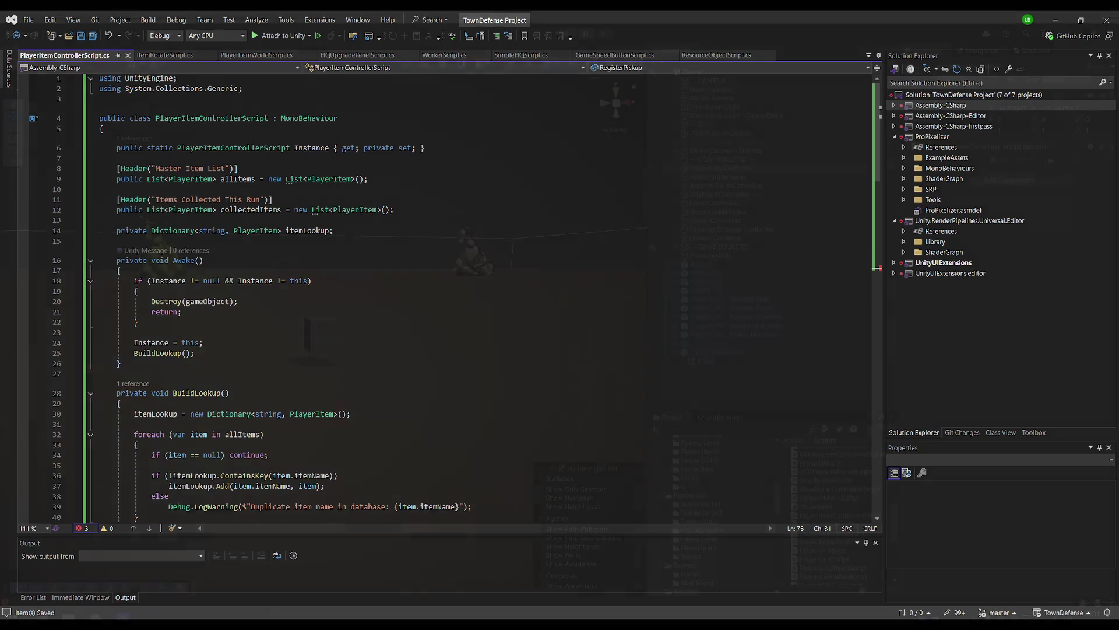
{"action": "key", "text": "alt+Tab"}
{"action": "key", "text": "alt+Tab"}
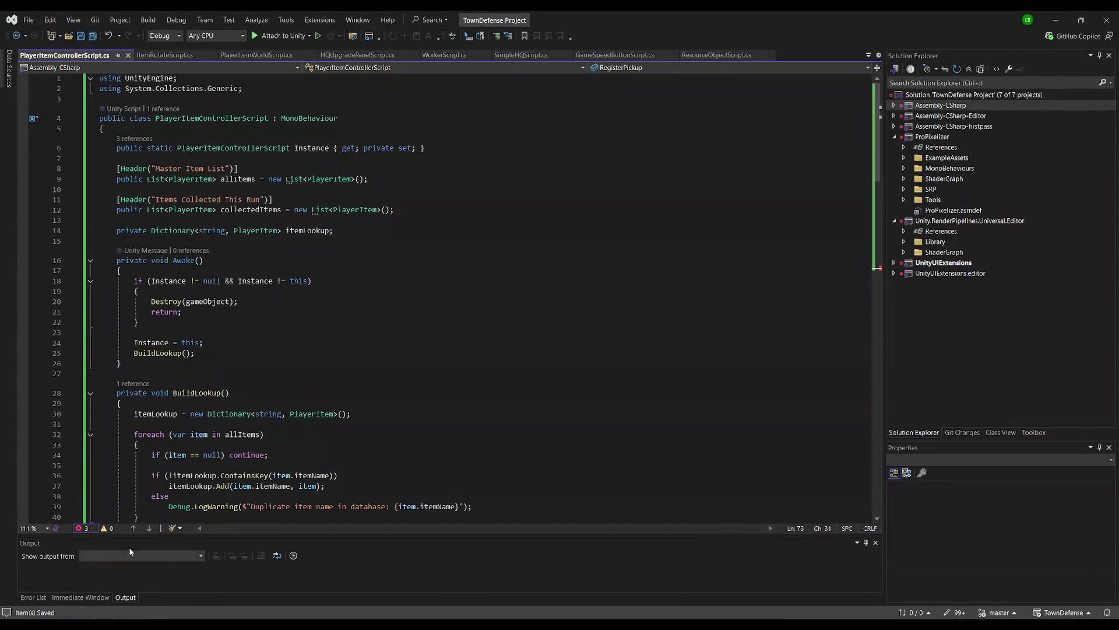
{"action": "left_click", "coordinate": [256, 55]}
{"action": "key", "text": "ctrl+a"}
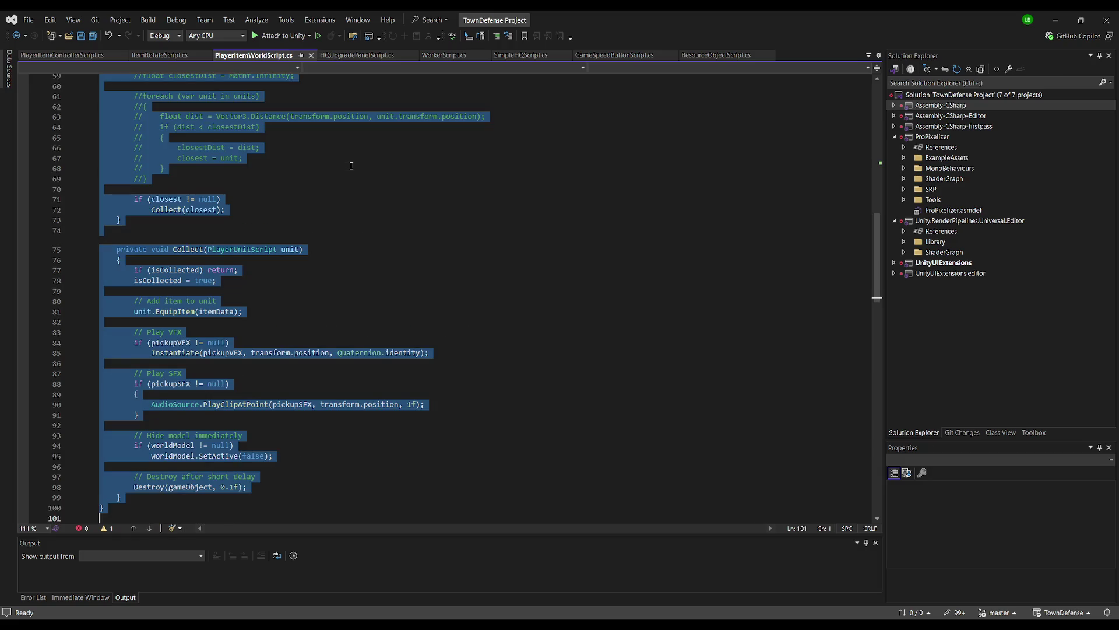
{"action": "key", "text": "alt+Tab"}
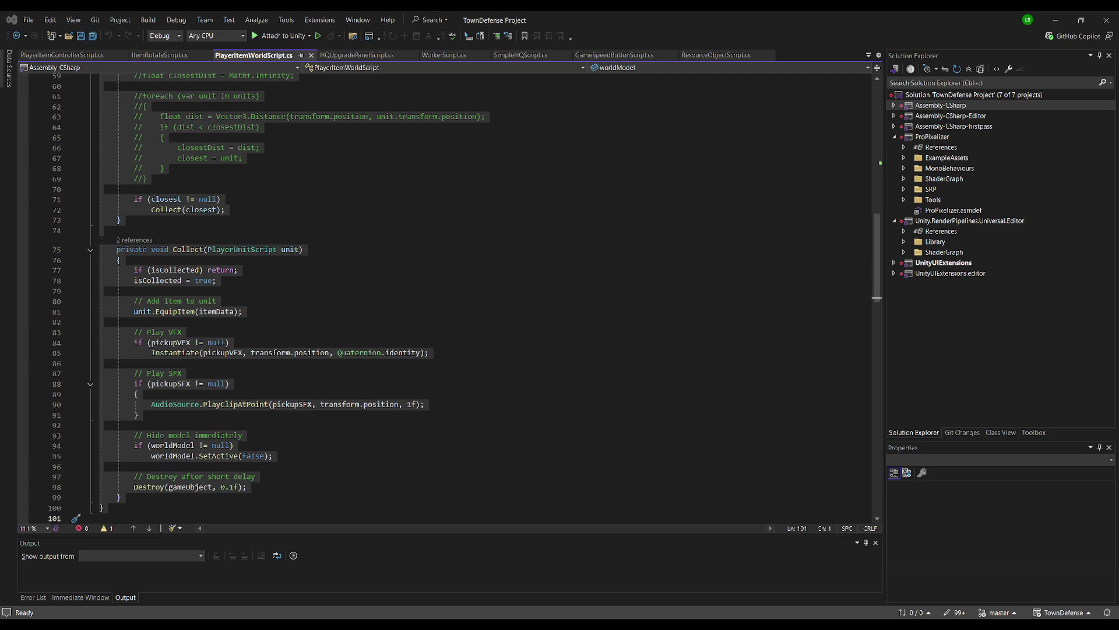
{"action": "key", "text": "alt+Tab"}
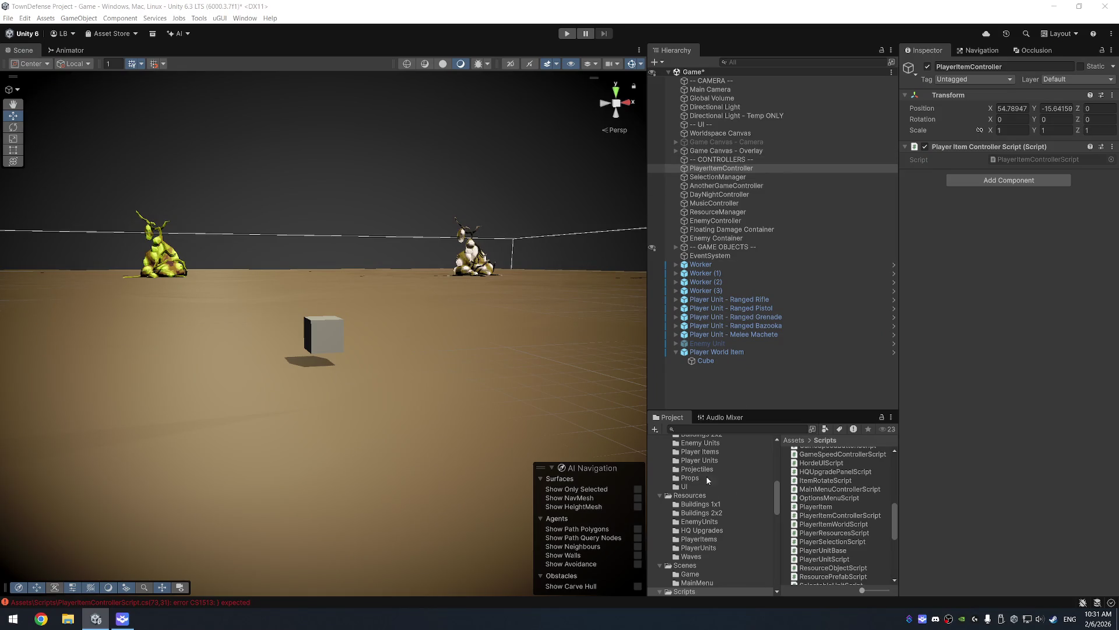
Step: Open the Player World Item's world script in Visual Studio, then return to Unity
{"action": "left_click", "coordinate": [717, 351]}
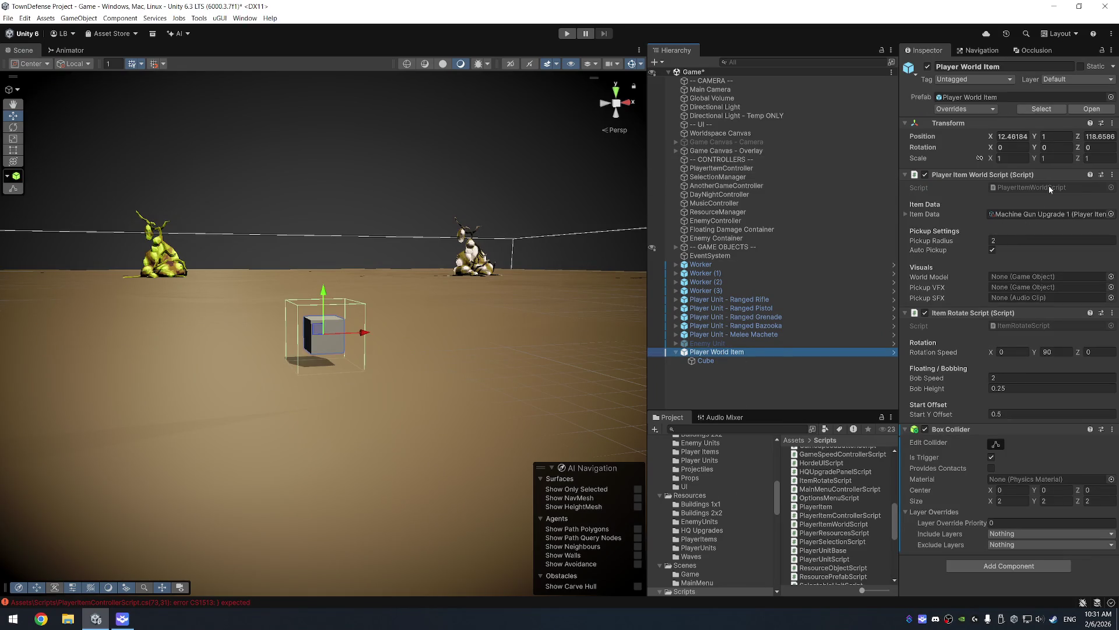
{"action": "double_click", "coordinate": [1048, 186]}
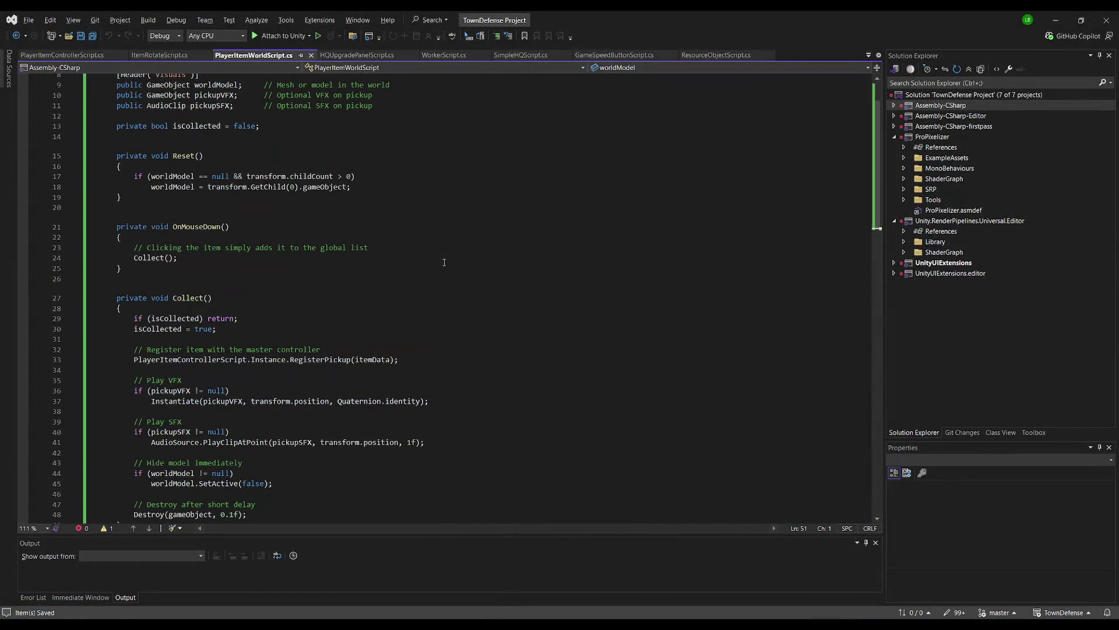
{"action": "key", "text": "alt+Tab"}
{"action": "left_click", "coordinate": [740, 387]}
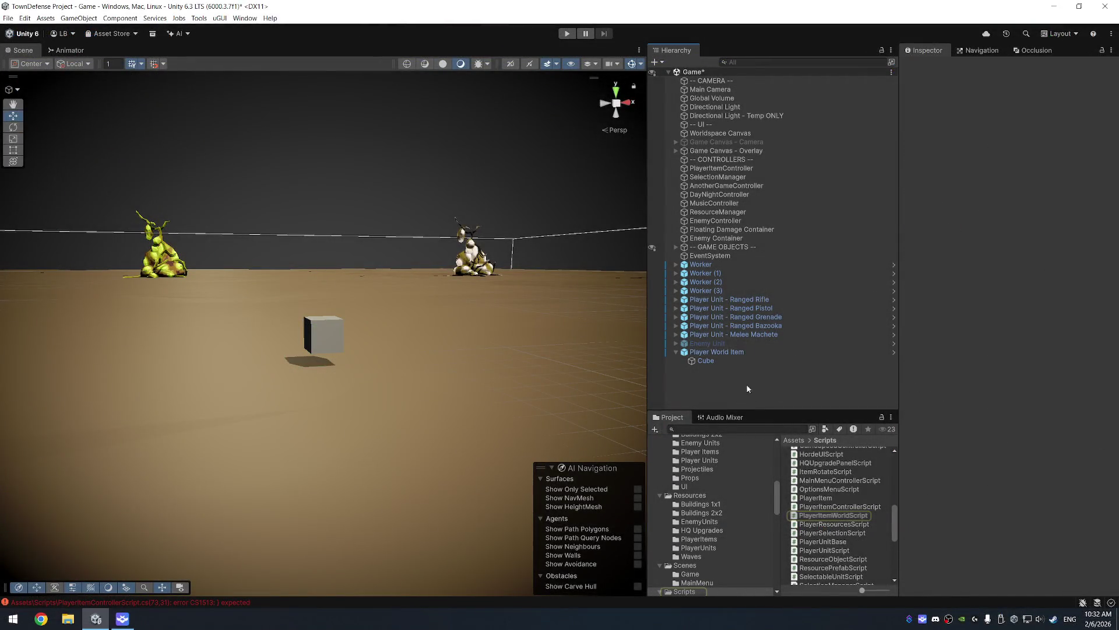
{"action": "key", "text": "alt+Tab"}
{"action": "key", "text": "alt+Tab"}
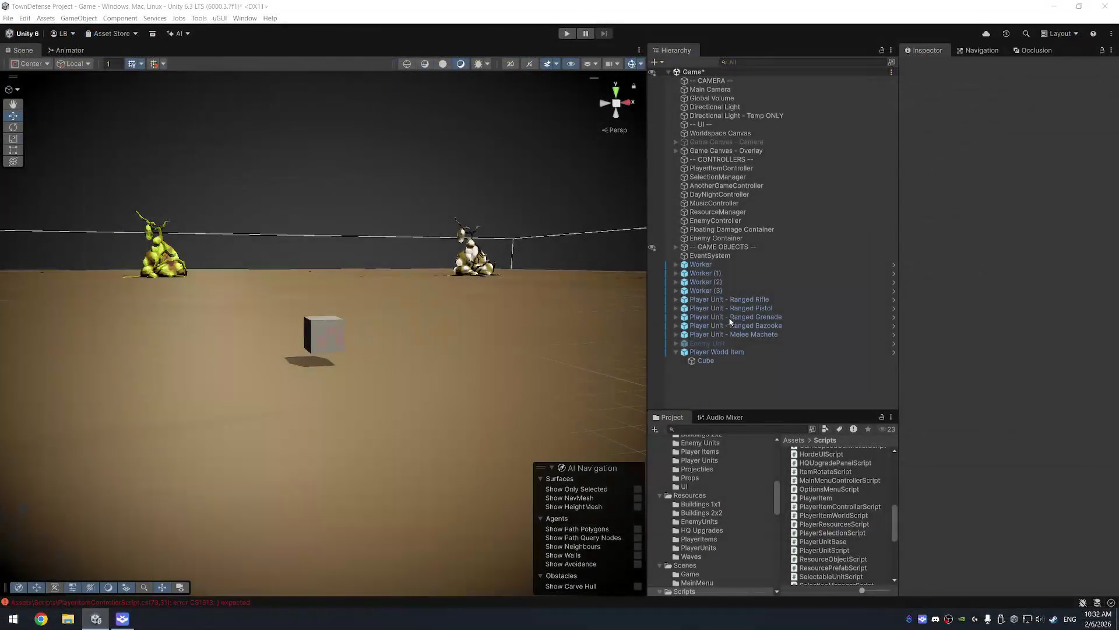
Step: Create a PlayerItem tag and assign it to the Player World Item object
{"action": "left_click", "coordinate": [732, 352]}
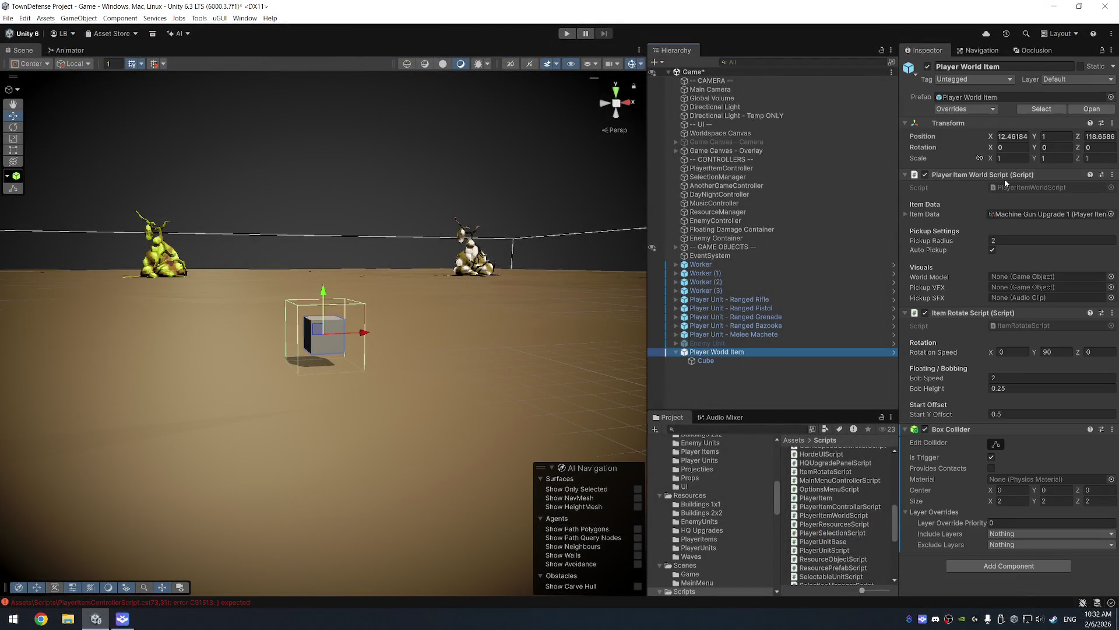
{"action": "left_click", "coordinate": [973, 79]}
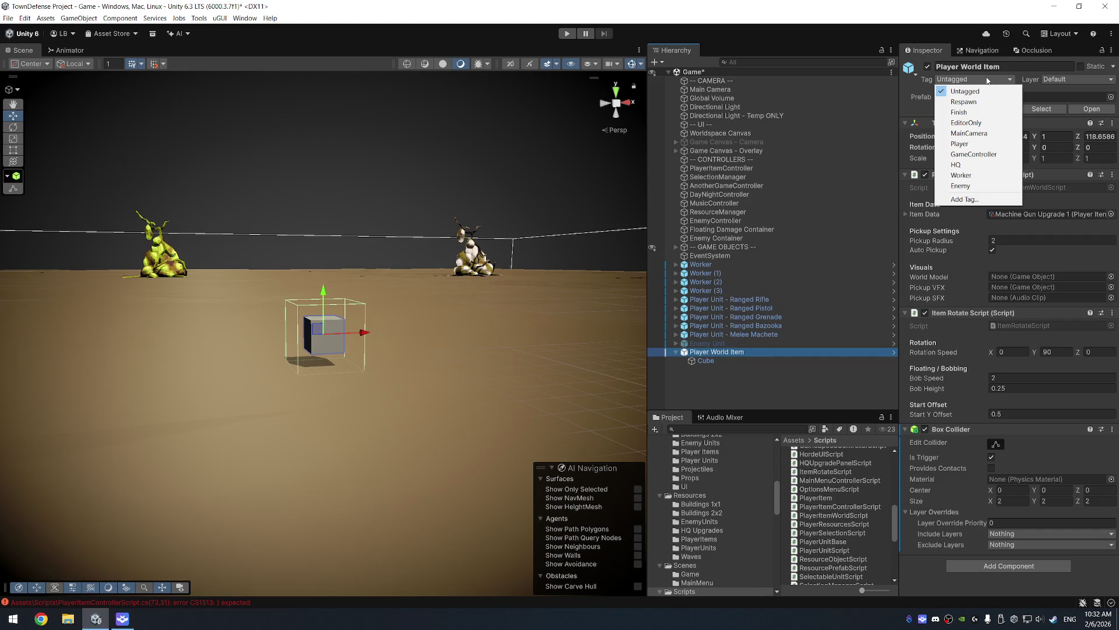
{"action": "left_click", "coordinate": [988, 200]}
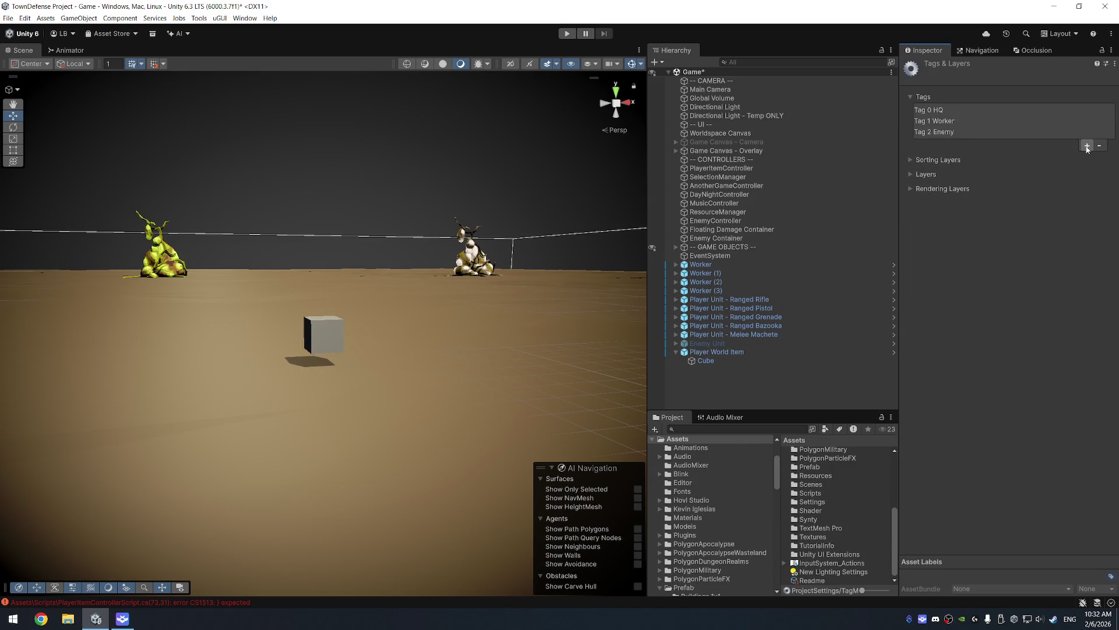
{"action": "left_click", "coordinate": [1087, 146]}
{"action": "type", "text": "PlayerItem"}
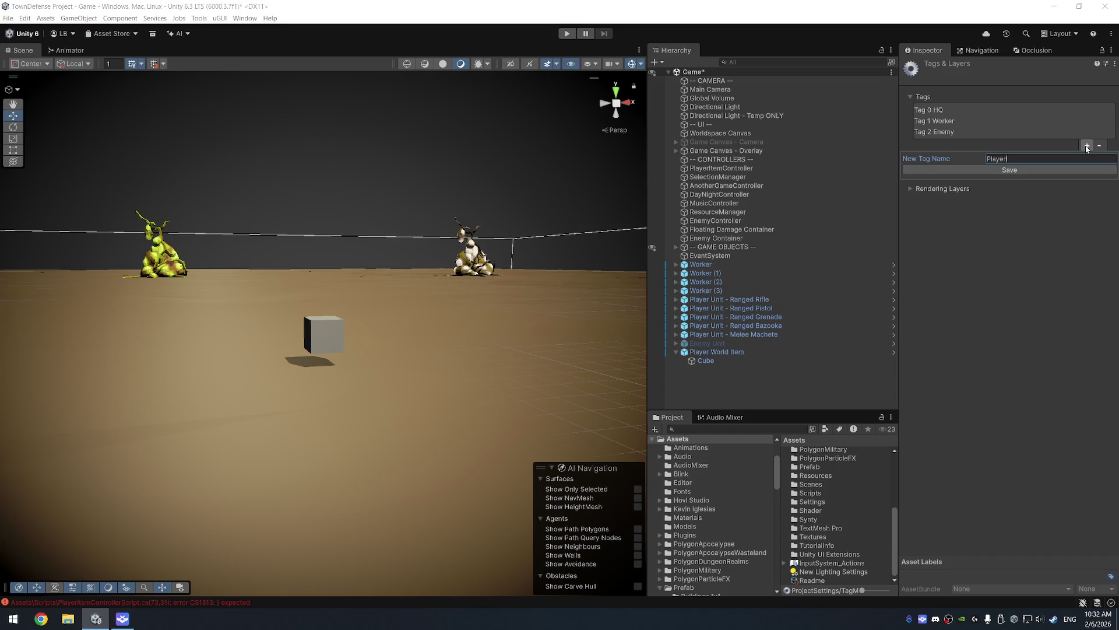
{"action": "key", "text": "Return"}
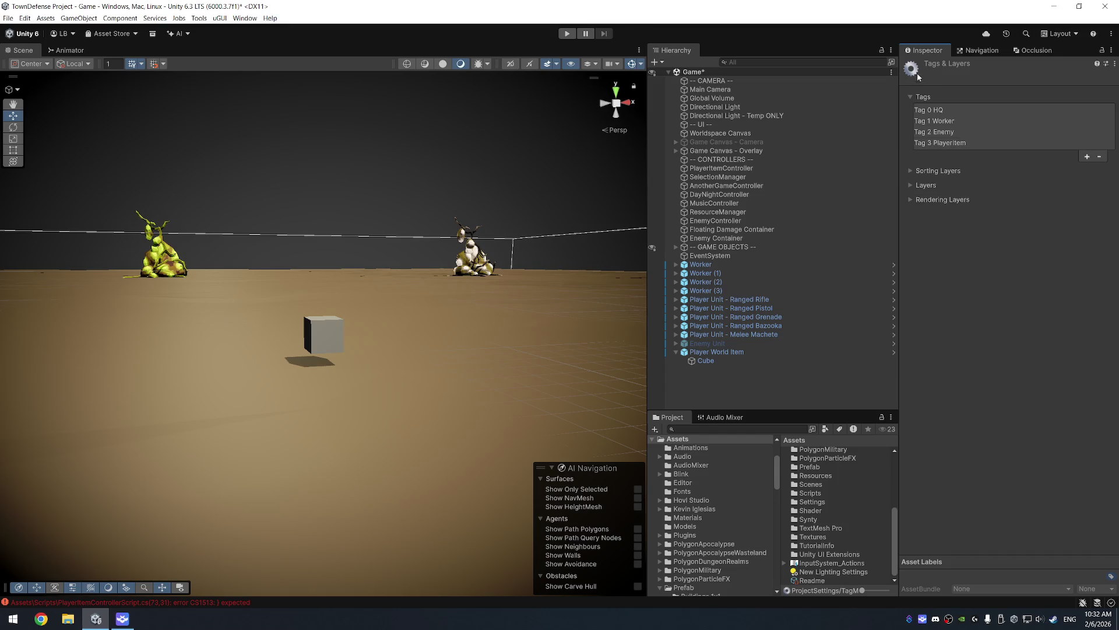
{"action": "left_click", "coordinate": [735, 352]}
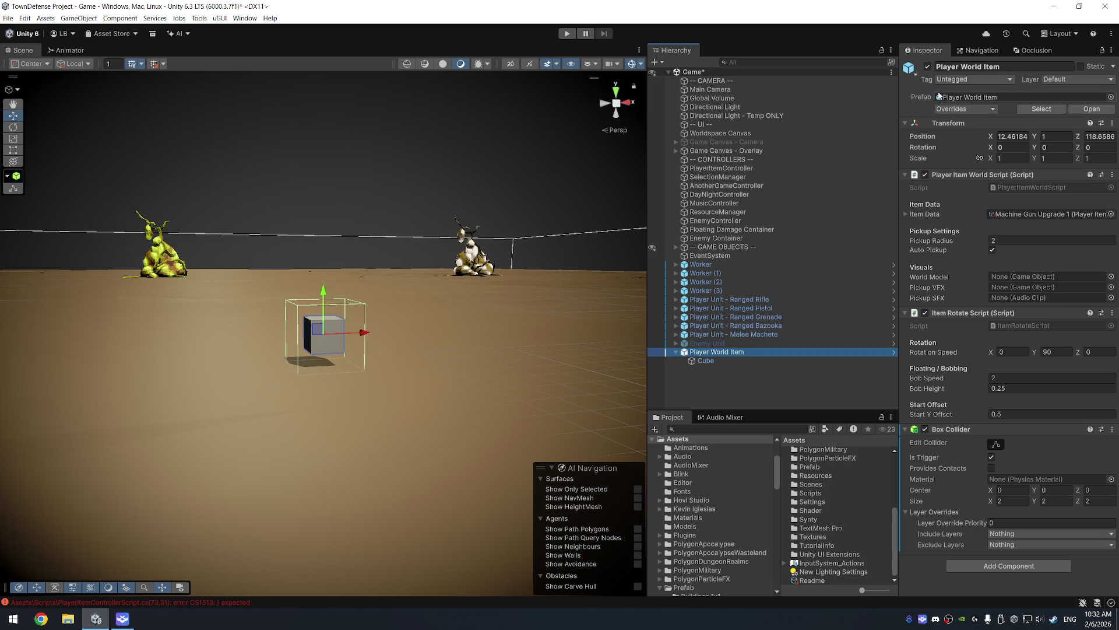
{"action": "left_click", "coordinate": [965, 79]}
{"action": "left_click", "coordinate": [968, 195]}
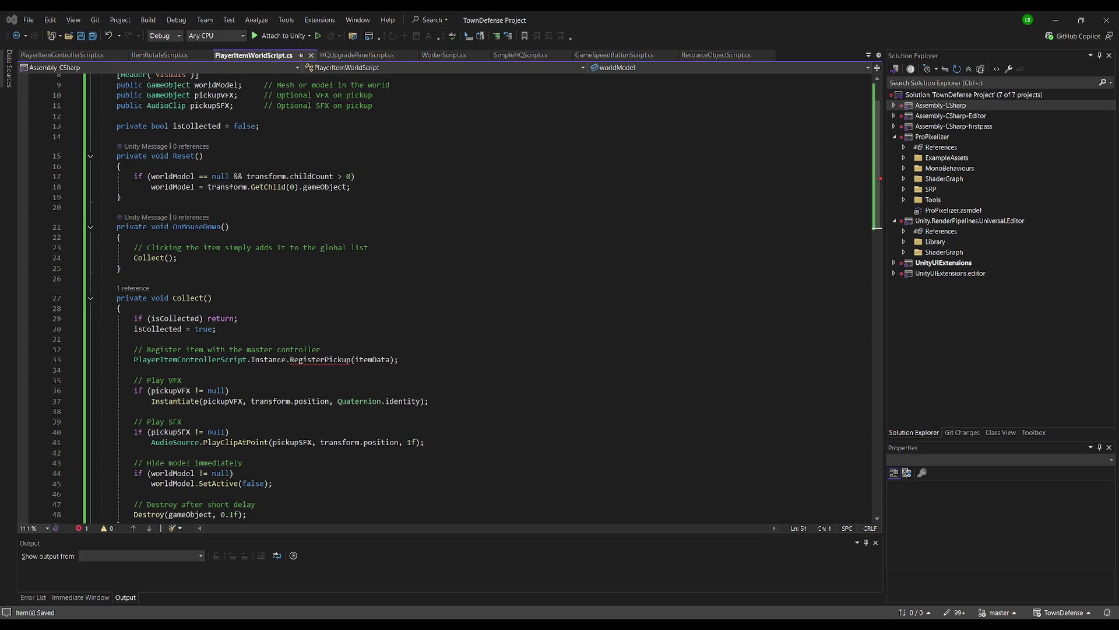
Step: Replace PlayerItemWorldScript's entire code with the pasted revised version
{"action": "left_click", "coordinate": [427, 204]}
{"action": "key", "text": "ctrl+a"}
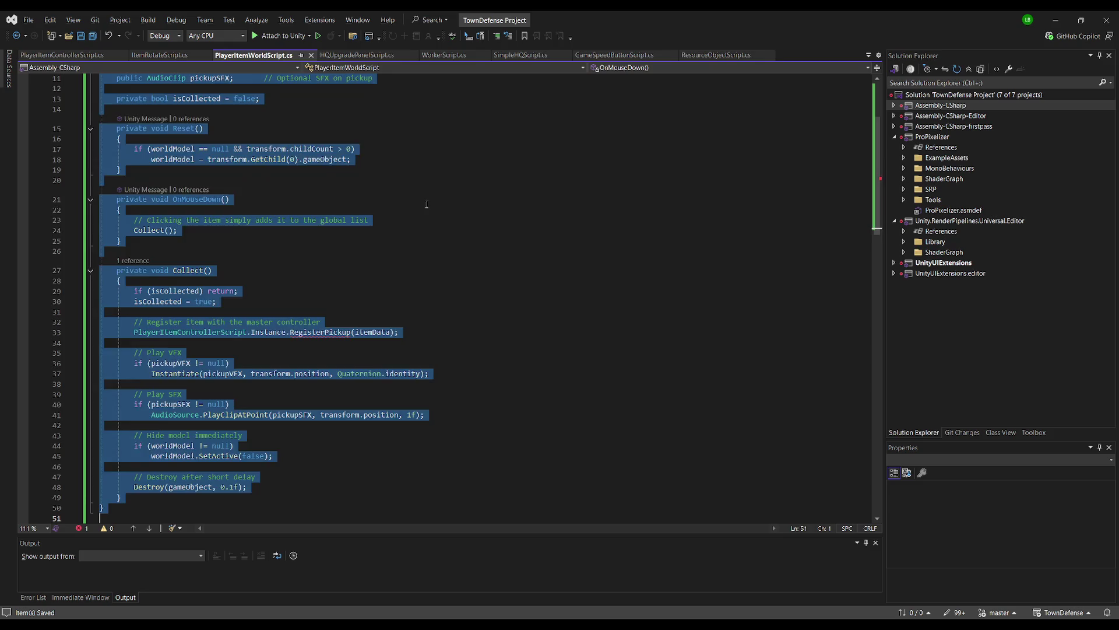
{"action": "type", "text": "using UnityEngine;  public class PlayerItemWorldScript : MonoBehaviour {     [Header(\"Item Data\")]     public PlayerItem itemData;      [Header(\"Visuals\")]     public GameObject worldModel;     public GameObject pickupVFX;     public AudioClip pickupSFX;      private bool isCollected = false;      private void Reset()     {         if (worldModel == null && transform.childCount > 0)             worldModel = transform.GetChild(0).gameObject;     }      public void Collect()     {         if (isCollected) return;         isCollected = true;          // Add to global item list         PlayerItemControllerScript.Instance.RegisterPickup(itemData);          if (pickupVFX != null)             Instantiate(pickupVFX, transform.position, Quaternion.identity);          if (pickupSFX != null)             AudioSource.PlayClipAtPoint(pickupSFX, transform.position, 1f);          if (worldModel != null)             worldModel.SetActive(false);          Destroy(gameObject, 0.1f);     } }"}
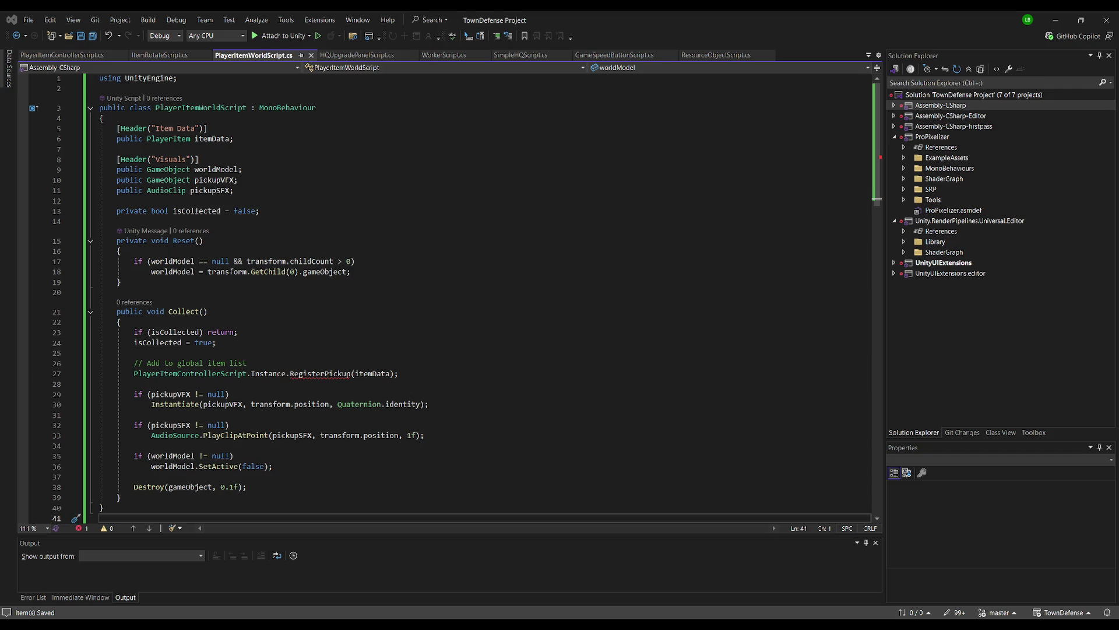
Step: Delete the duplicate-instance check from PlayerItemControllerScript's Awake and save the file
{"action": "left_click", "coordinate": [67, 56]}
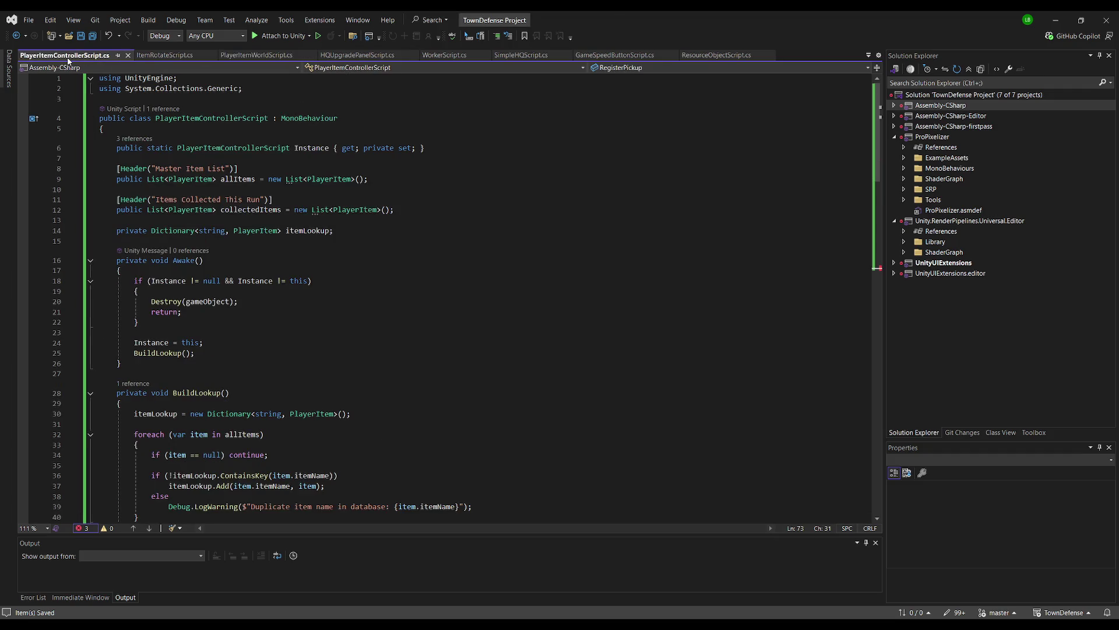
{"action": "left_click", "coordinate": [340, 284]}
{"action": "key", "text": "Home"}
{"action": "key", "text": "ctrl+shift+l"}
{"action": "key", "text": "ctrl+shift+l"}
{"action": "key", "text": "ctrl+shift+l"}
{"action": "key", "text": "End"}
{"action": "key", "text": "ctrl+s"}
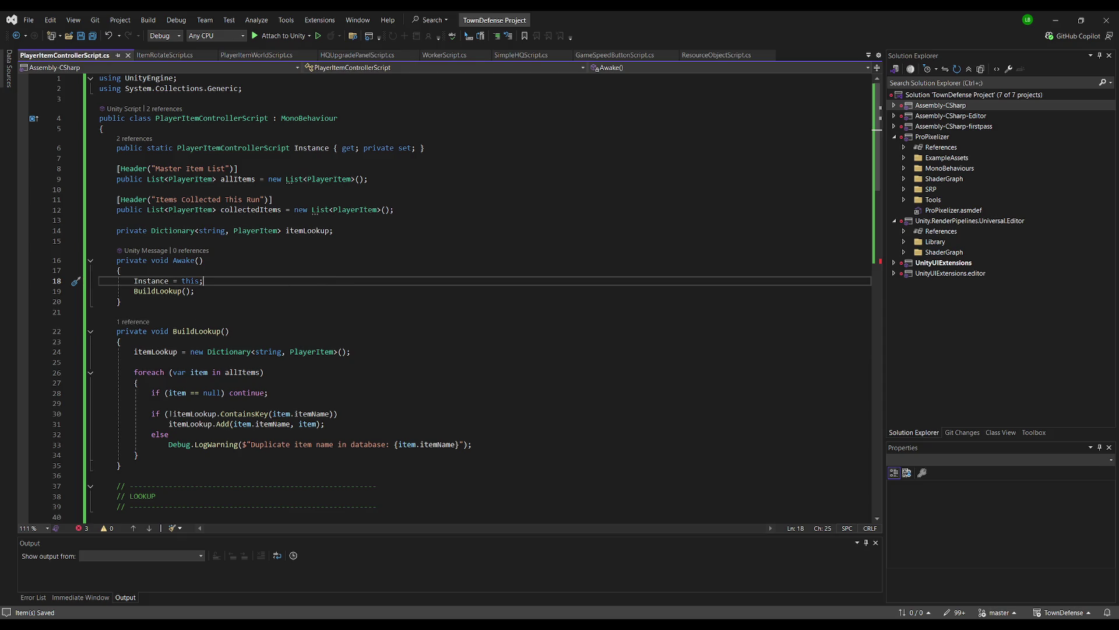
{"action": "key", "text": "alt+Tab"}
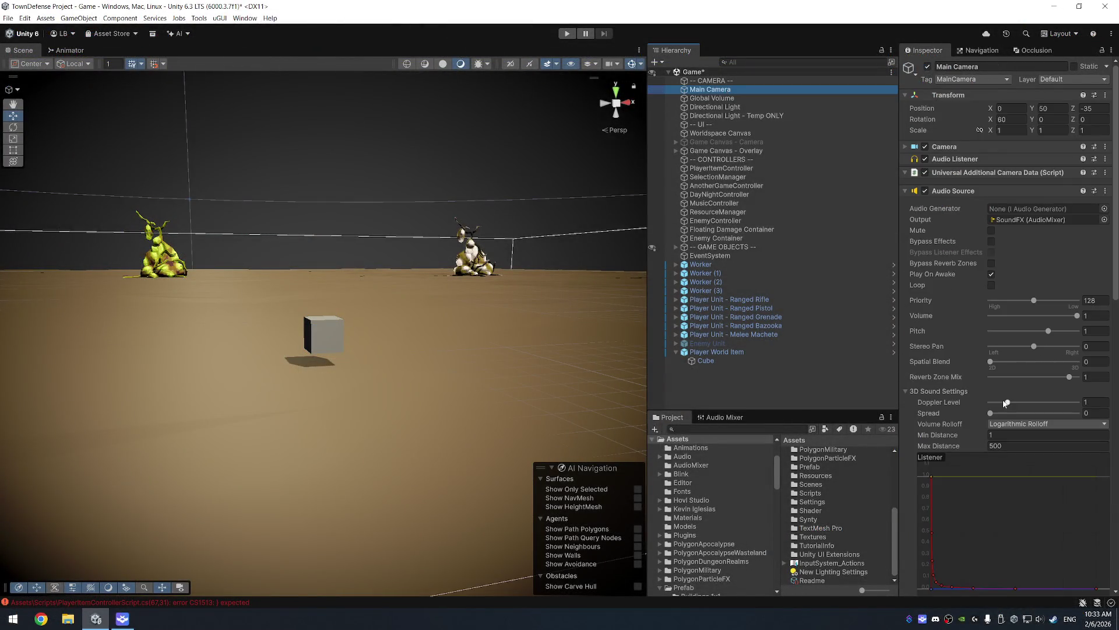
Step: Remove the ProPixelizerCamera component from the Main Camera
{"action": "scroll", "coordinate": [1005, 404], "scroll_direction": "down", "scroll_amount": 15}
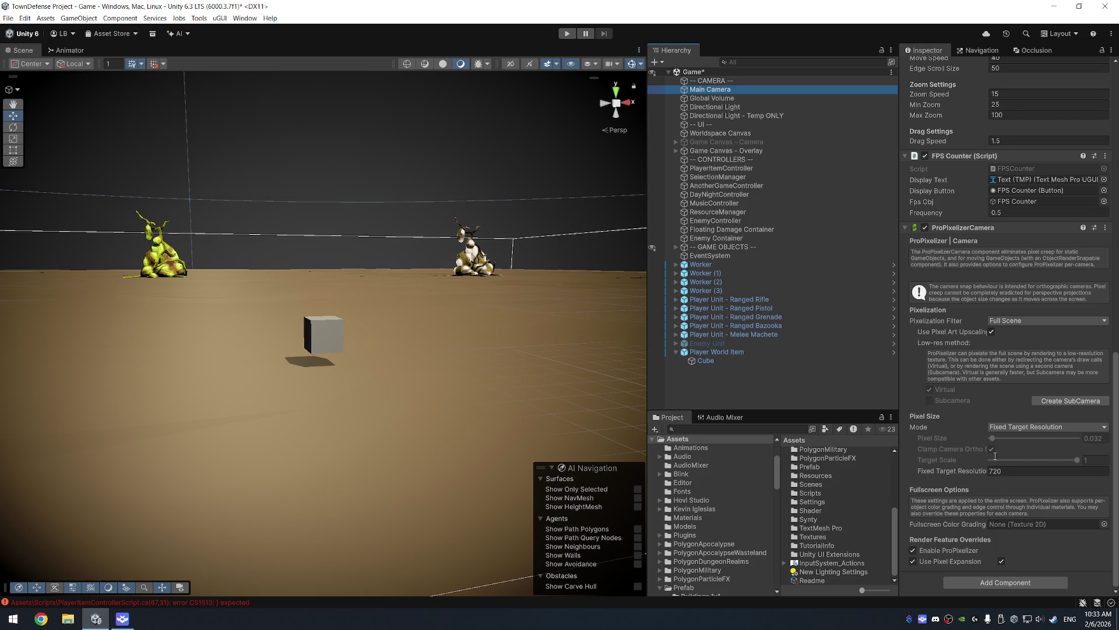
{"action": "right_click", "coordinate": [968, 230]}
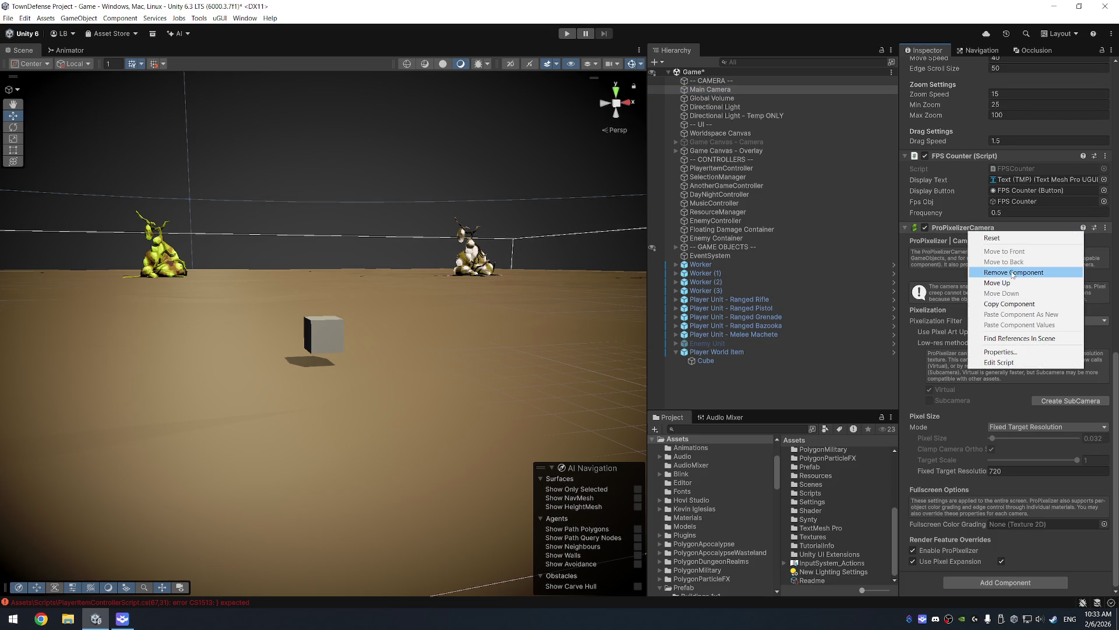
{"action": "left_click", "coordinate": [1013, 272]}
Step: Attach a new PlayerItemClickHandlerScript to Main Camera, saved in Scripts, and open it
{"action": "left_click", "coordinate": [998, 583]}
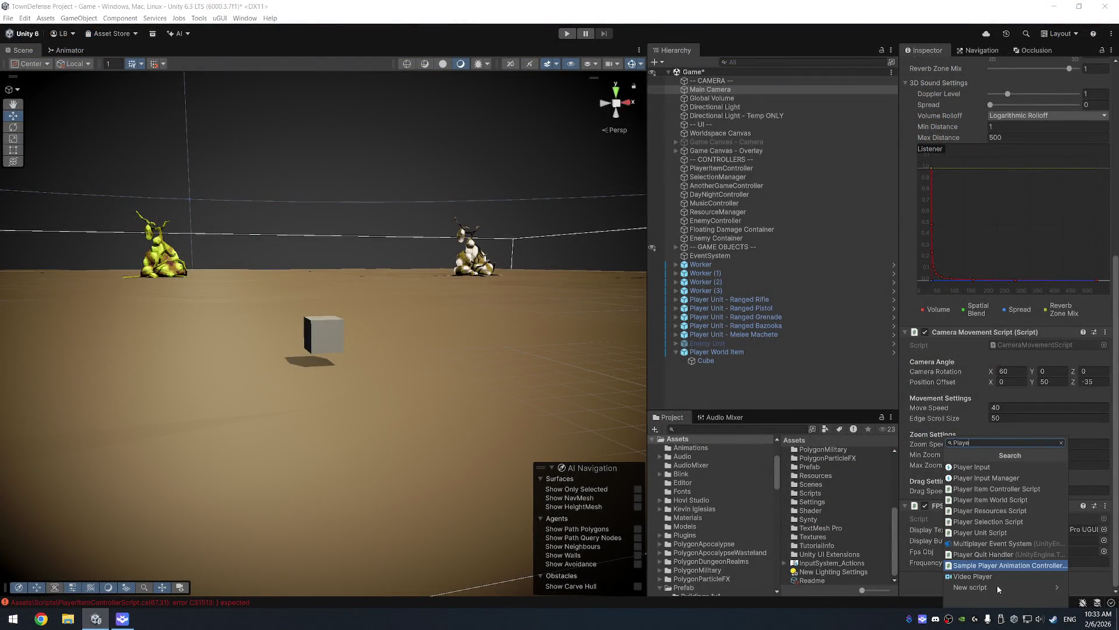
{"action": "type", "text": "rItem"}
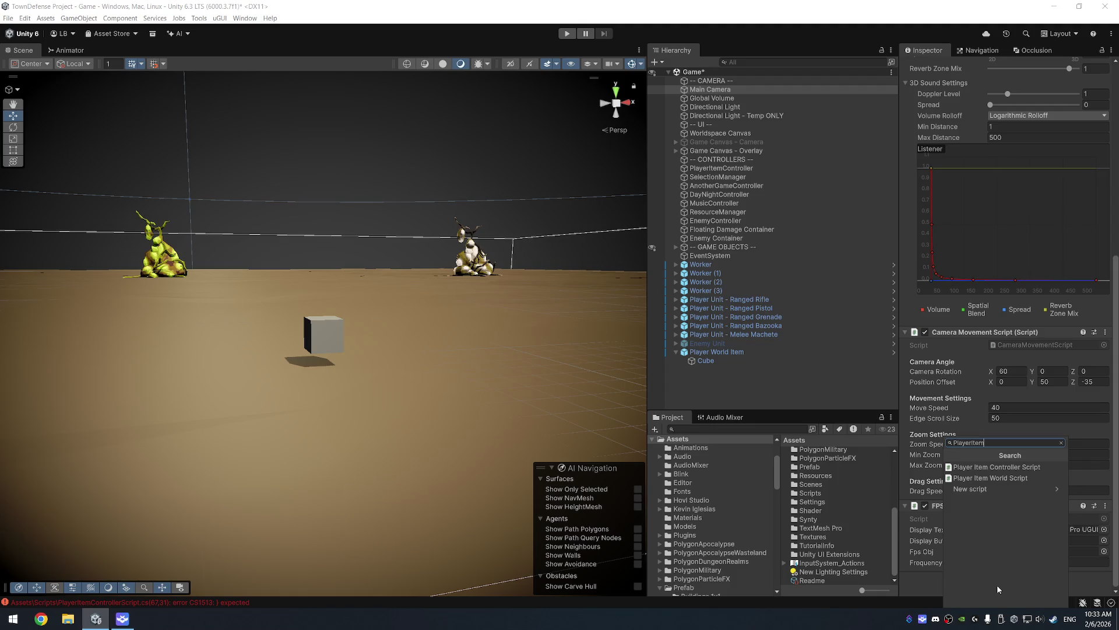
{"action": "type", "text": "ClickHandler"}
{"action": "type", "text": "Script"}
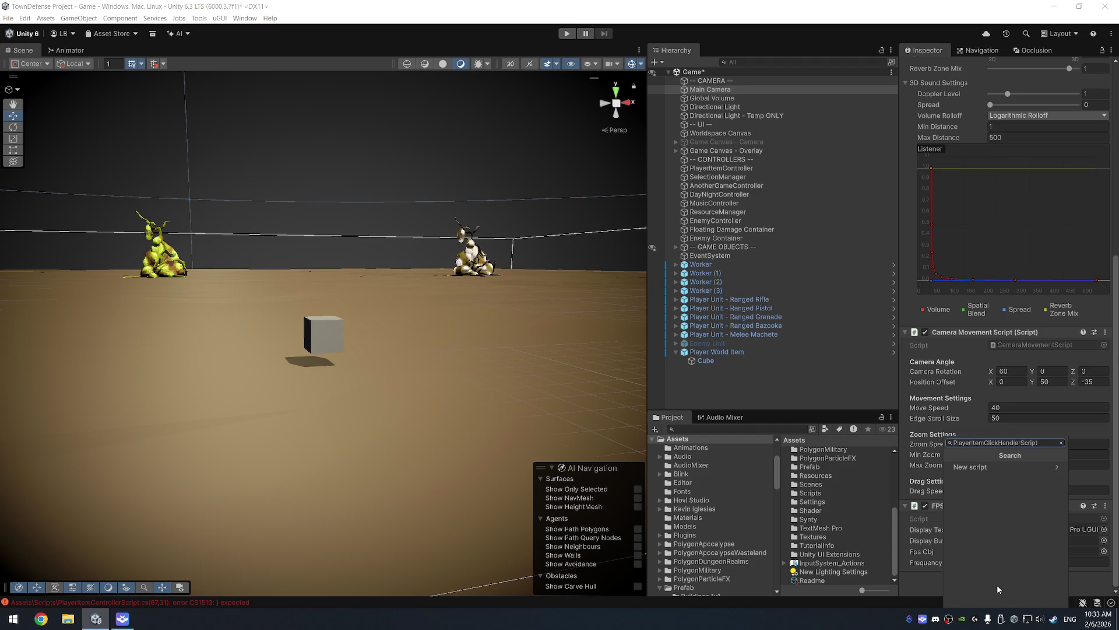
{"action": "left_click", "coordinate": [1017, 467]}
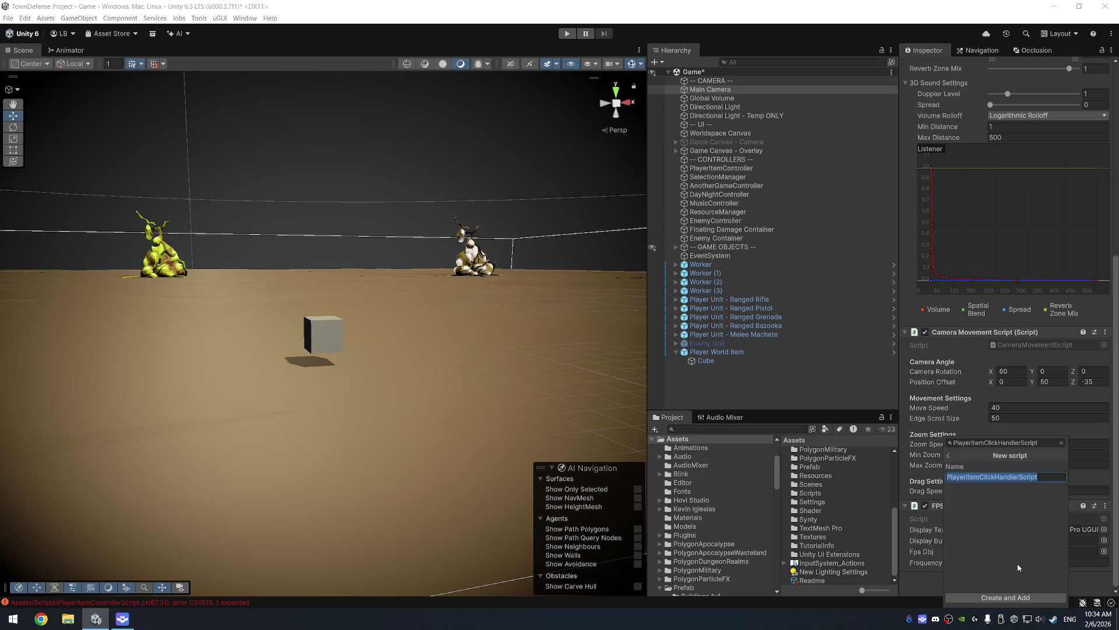
{"action": "left_click", "coordinate": [1017, 598]}
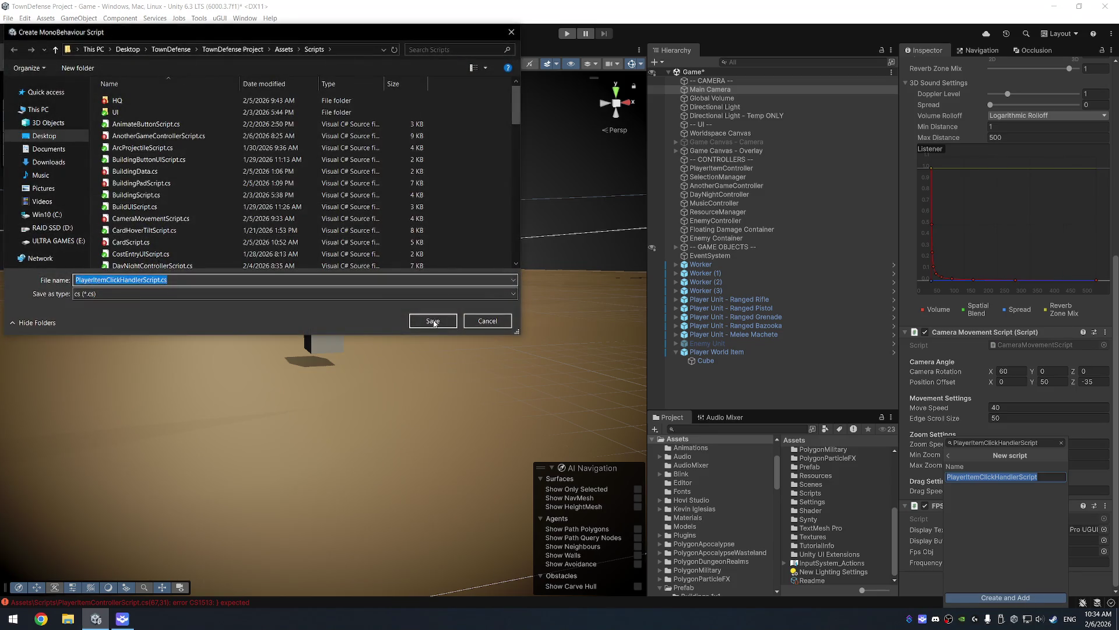
{"action": "left_click", "coordinate": [433, 321]}
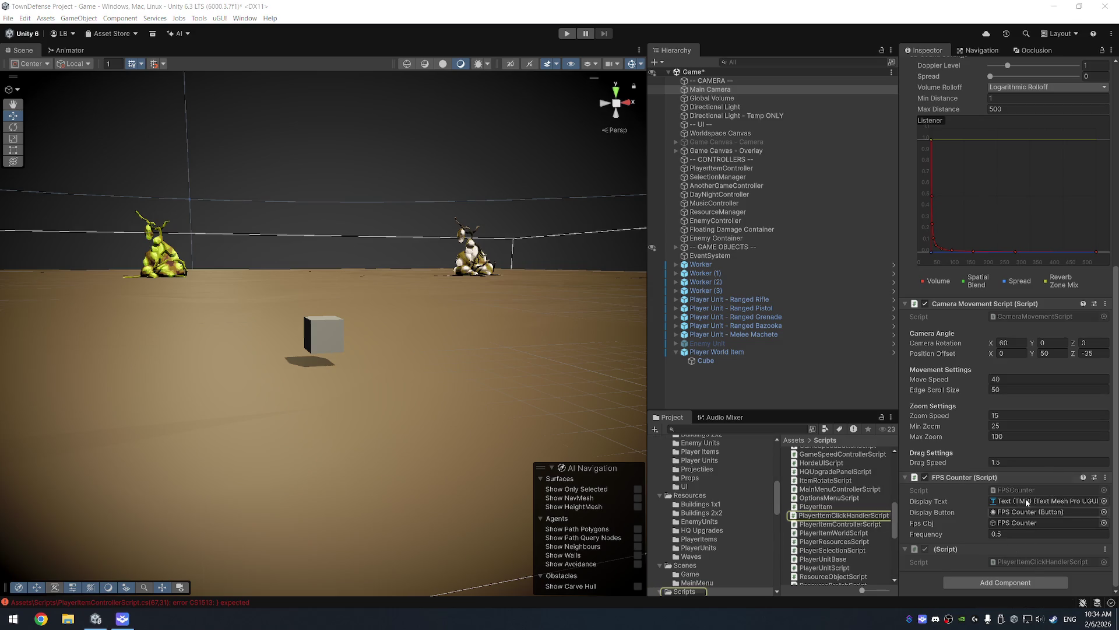
{"action": "double_click", "coordinate": [1037, 561]}
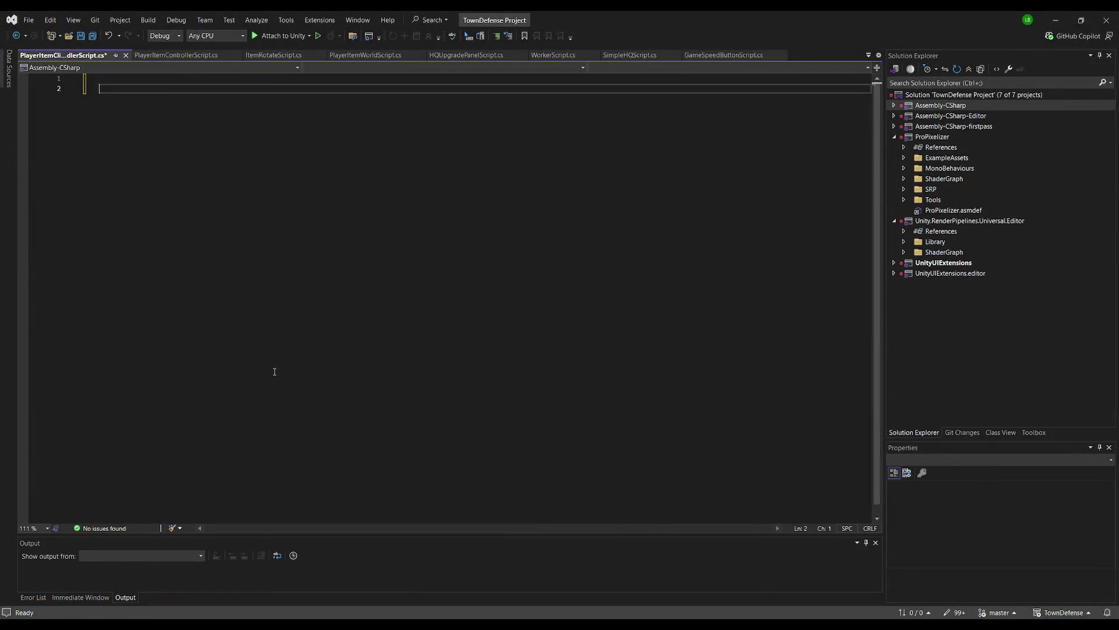